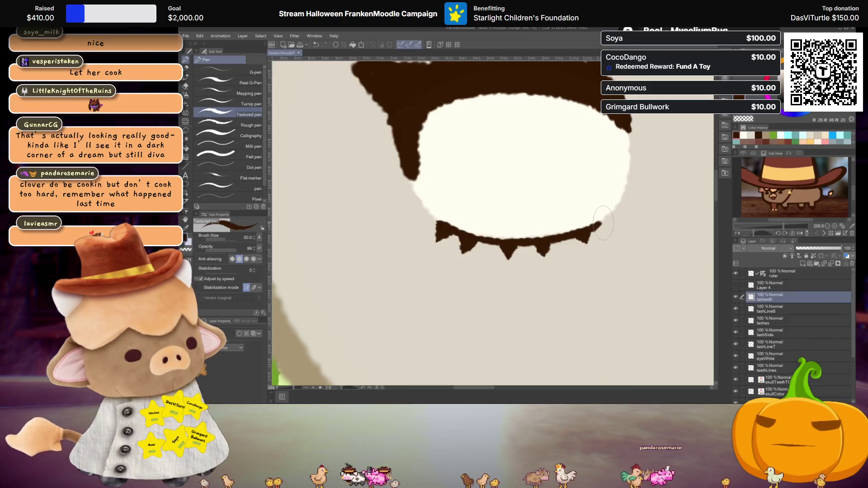
pyautogui.scroll(-3, 604, 220)
pyautogui.scroll(-2, 614, 170)
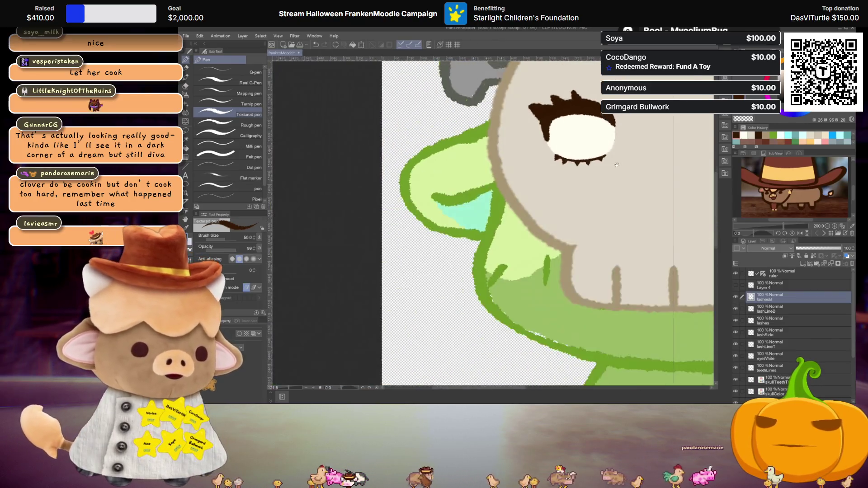
pyautogui.scroll(-2, 616, 165)
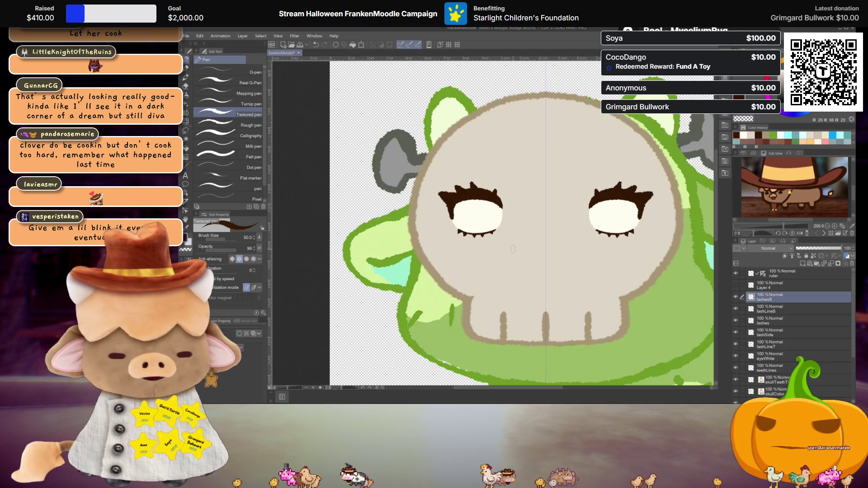
pyautogui.scroll(-1, 513, 248)
pyautogui.scroll(2, 504, 249)
pyautogui.scroll(1, 505, 248)
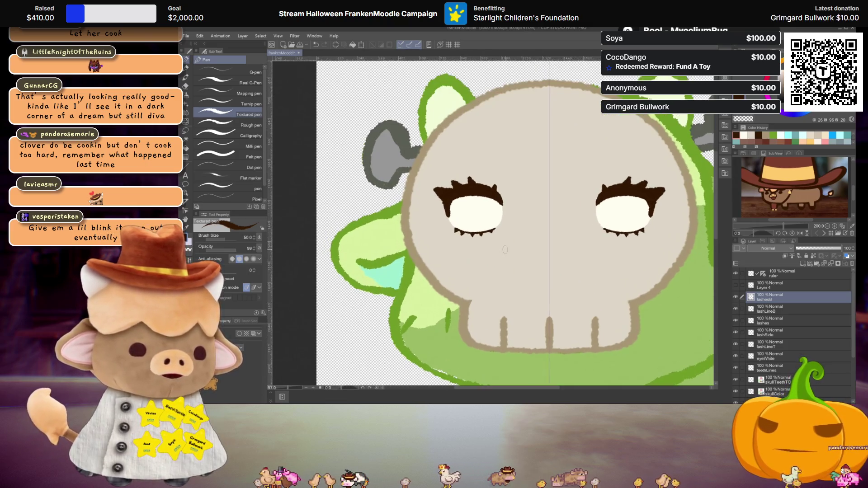
pyautogui.scroll(1, 504, 246)
# - Select the eyeWhite layer and add a new raster layer (Layer 3) above it
pyautogui.moveTo(506, 239); pyautogui.dragTo(496, 261)
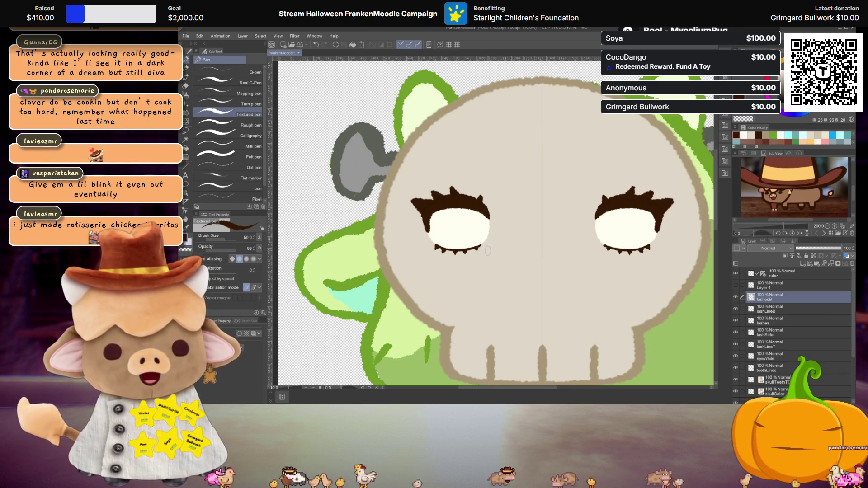
pyautogui.scroll(1, 474, 234)
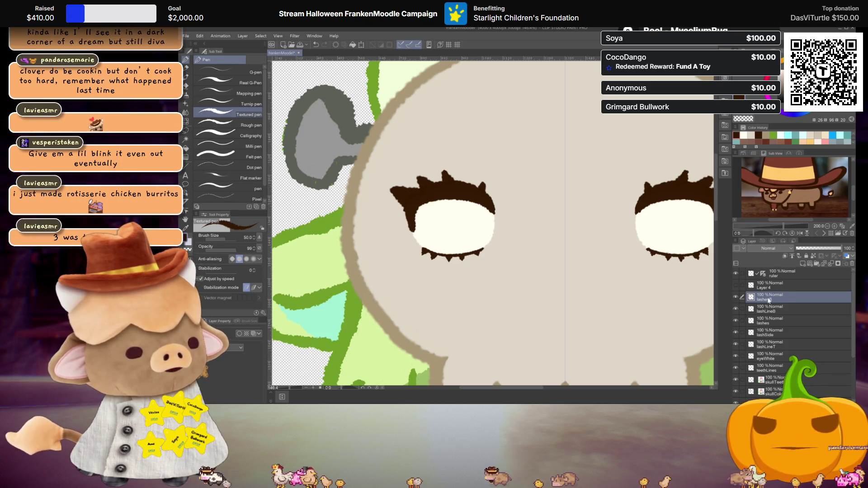
pyautogui.click(777, 357)
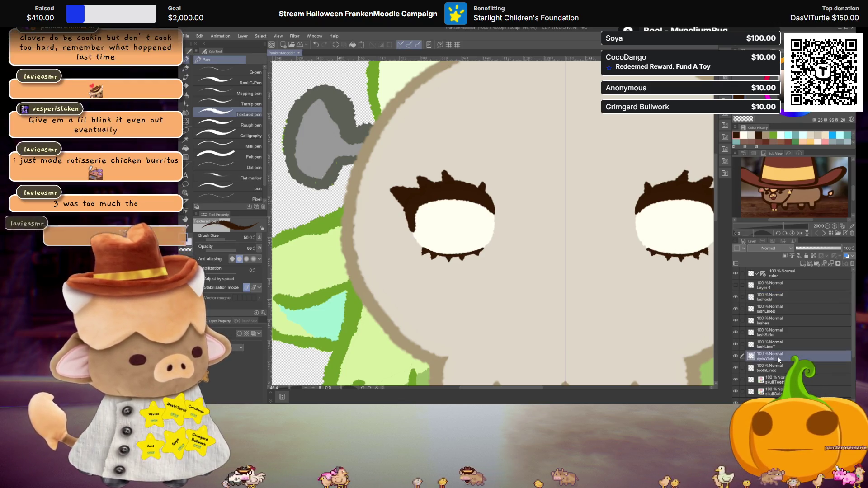
pyautogui.click(803, 265)
pyautogui.scroll(1, 454, 224)
pyautogui.scroll(1, 454, 224)
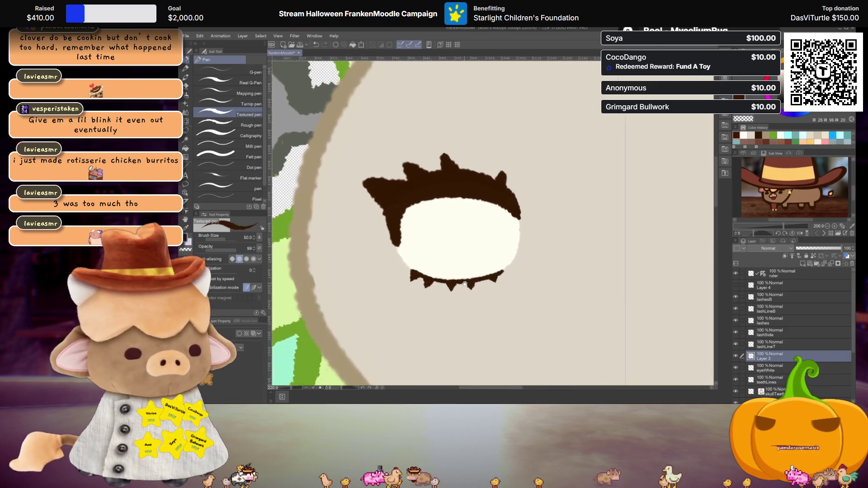
pyautogui.scroll(1, 454, 224)
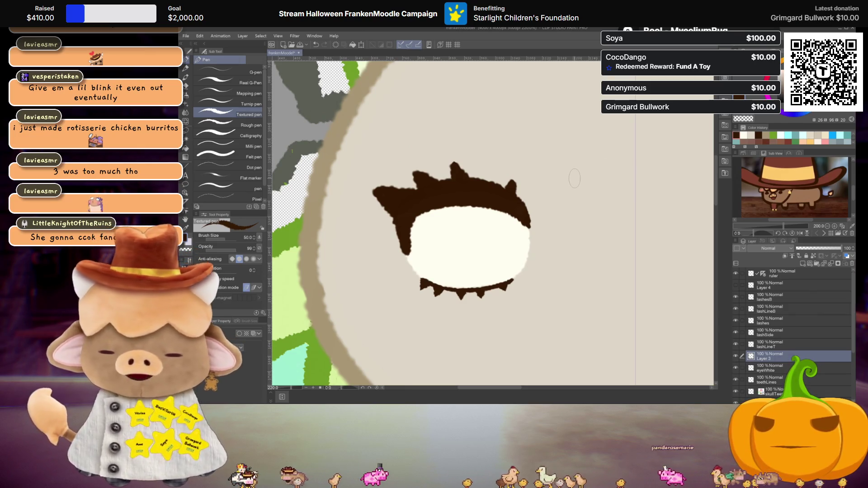
pyautogui.scroll(-3, 563, 187)
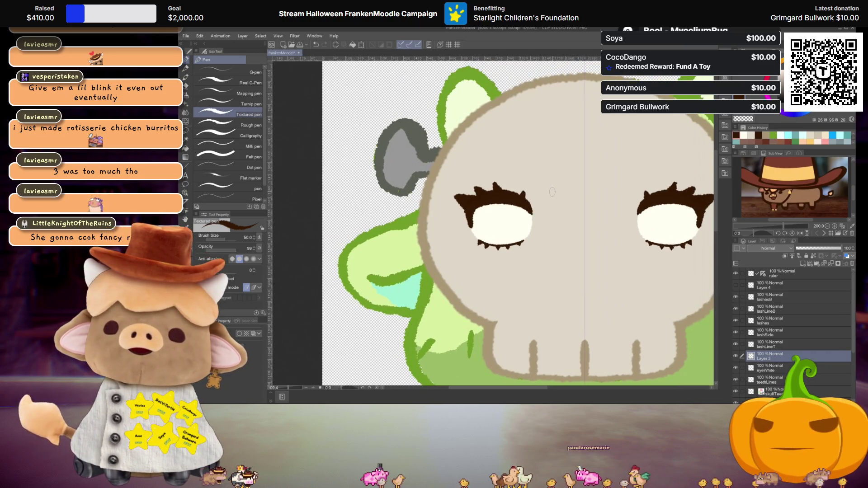
pyautogui.scroll(2, 552, 193)
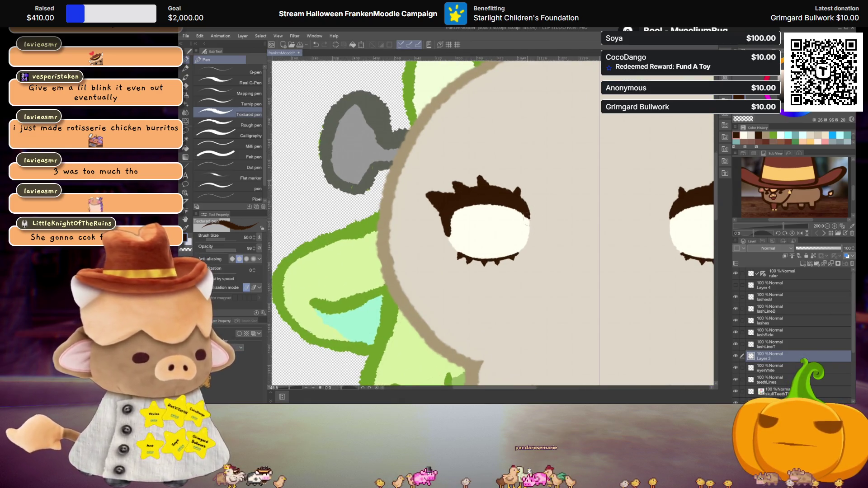
pyautogui.scroll(1, 523, 219)
pyautogui.scroll(1, 554, 230)
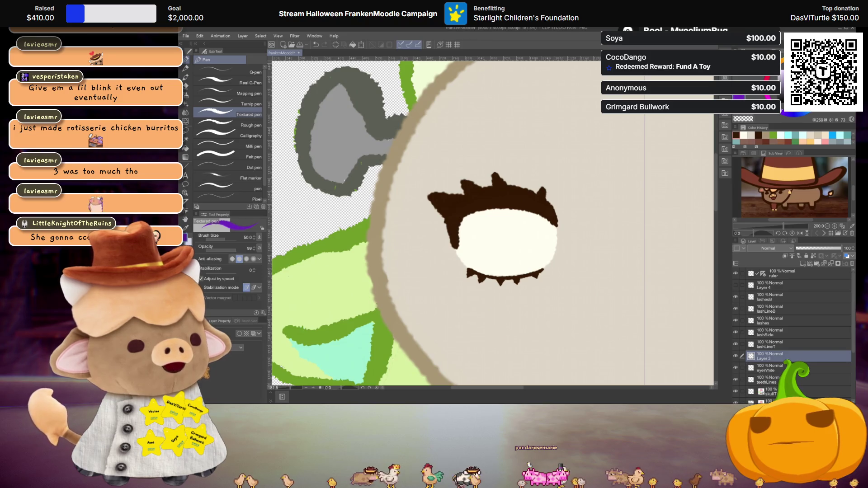
pyautogui.scroll(2, 579, 230)
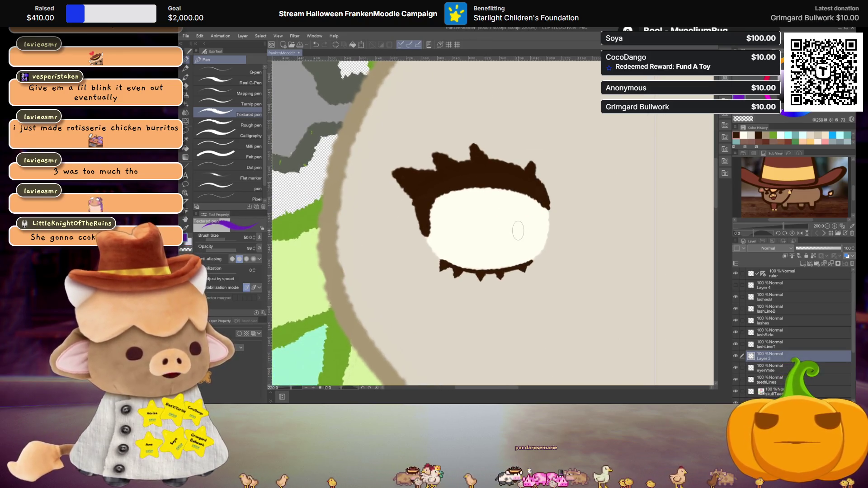
# - Fill the drawn purple oval outline solid purple with the Fill tool
pyautogui.moveTo(517, 230); pyautogui.dragTo(444, 236)
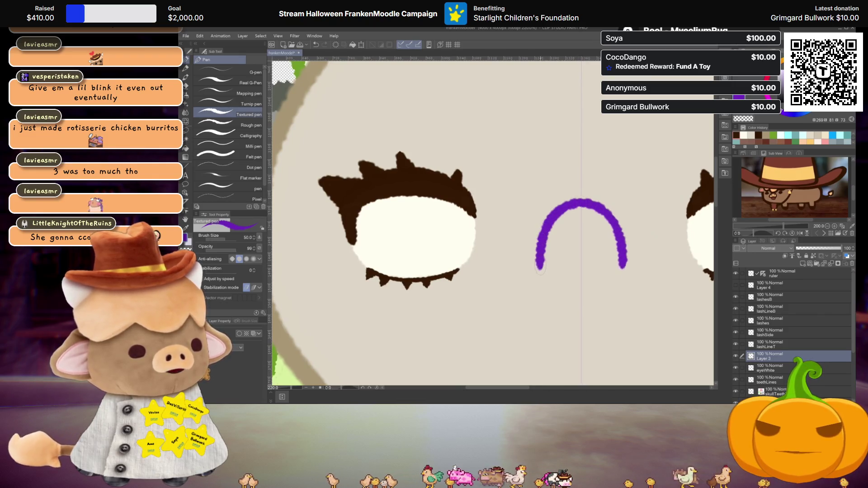
pyautogui.press('g')
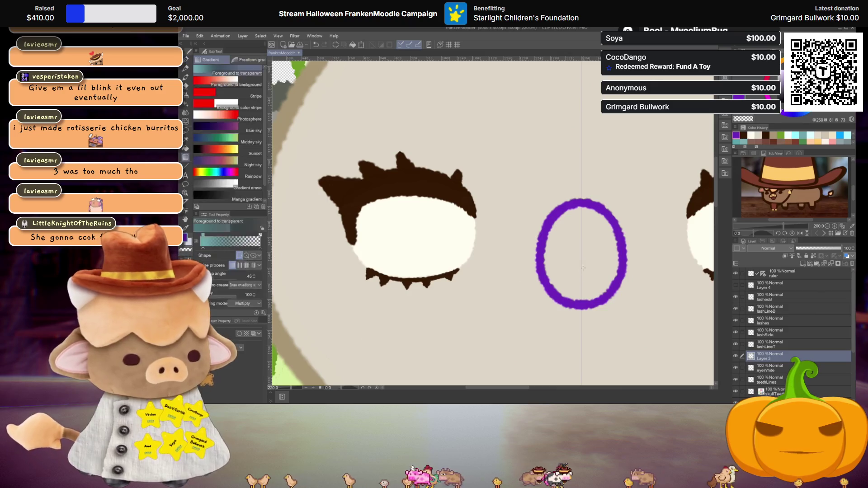
pyautogui.click(578, 250)
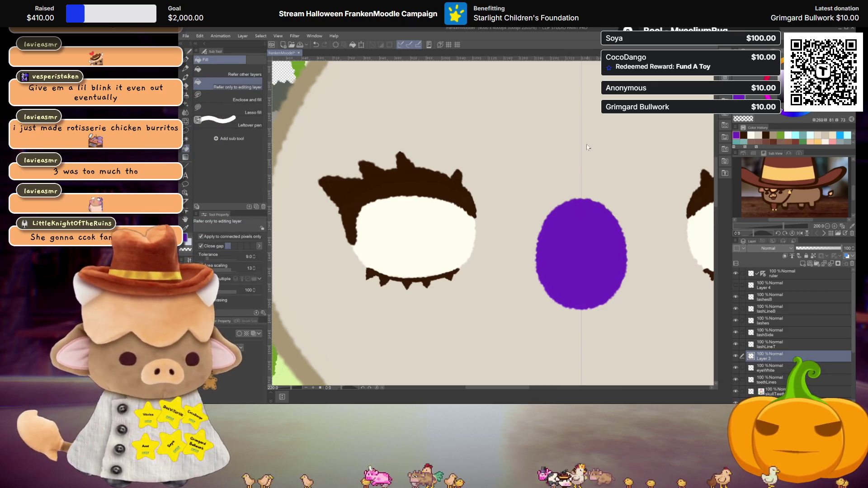
# - Move and shrink the purple oval so it sits inside the left eye white as the iris
pyautogui.hotkey('ctrl', 't')
pyautogui.moveTo(605, 243); pyautogui.dragTo(434, 219)
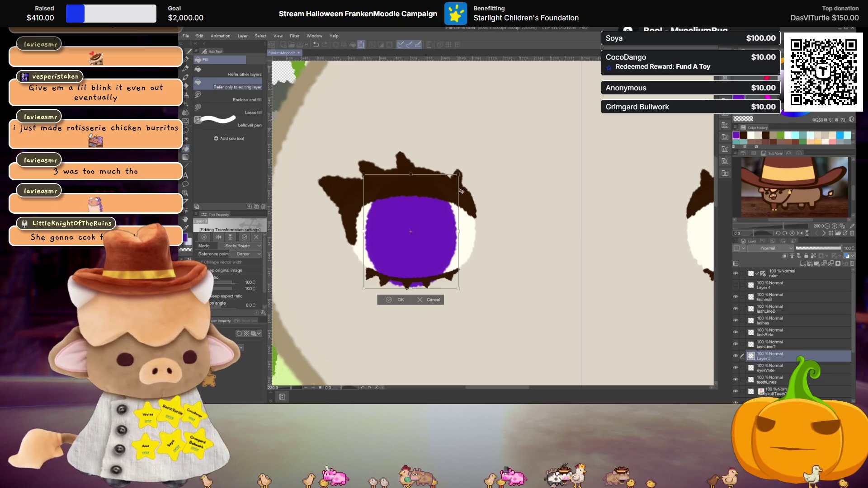
pyautogui.moveTo(458, 174); pyautogui.dragTo(456, 178)
pyautogui.moveTo(447, 225); pyautogui.dragTo(447, 231)
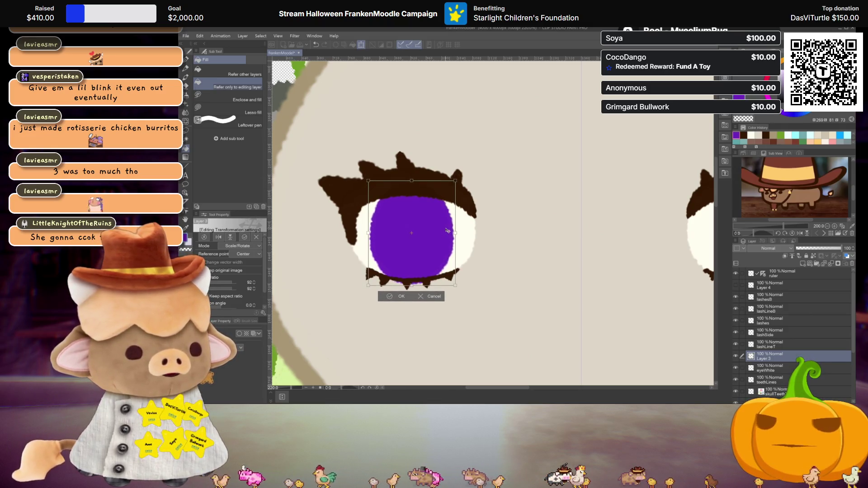
pyautogui.press('Return')
pyautogui.scroll(-3, 498, 229)
pyautogui.scroll(-3, 515, 228)
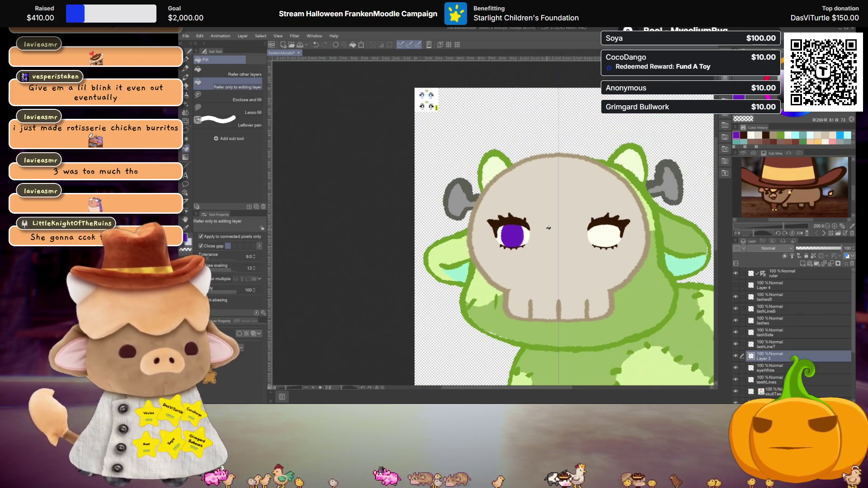
pyautogui.scroll(2, 545, 221)
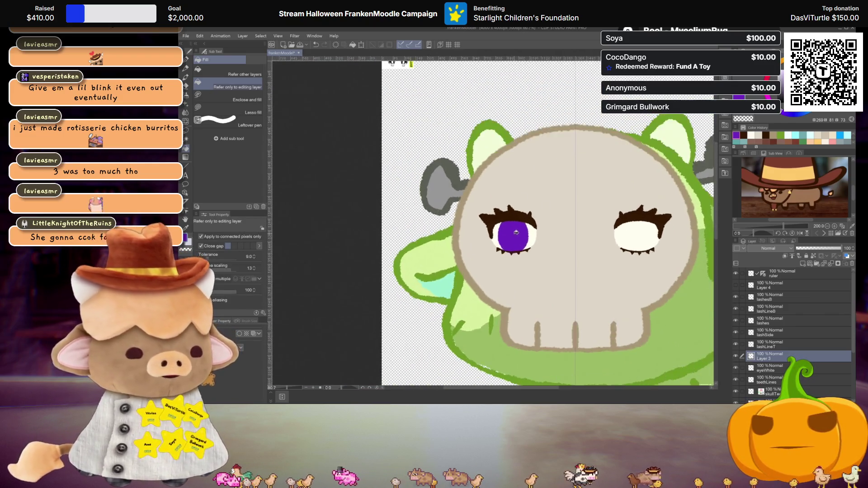
pyautogui.scroll(3, 544, 221)
pyautogui.scroll(2, 544, 221)
pyautogui.scroll(1, 544, 222)
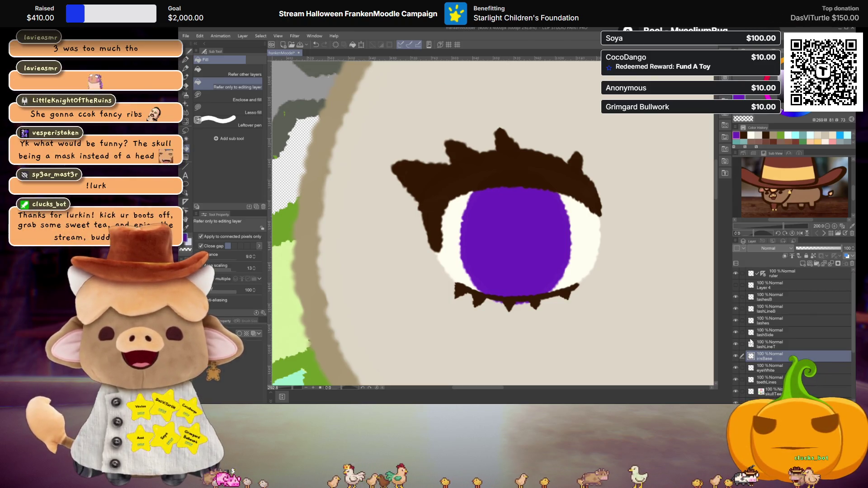
pyautogui.scroll(2, 531, 247)
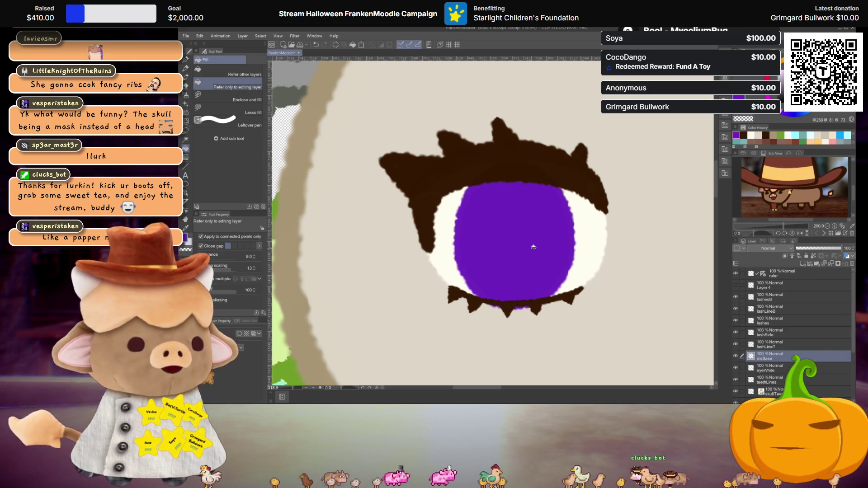
# - Duplicate the irisBase layer to create irisBase 2
pyautogui.hotkey('ctrl', 'j')
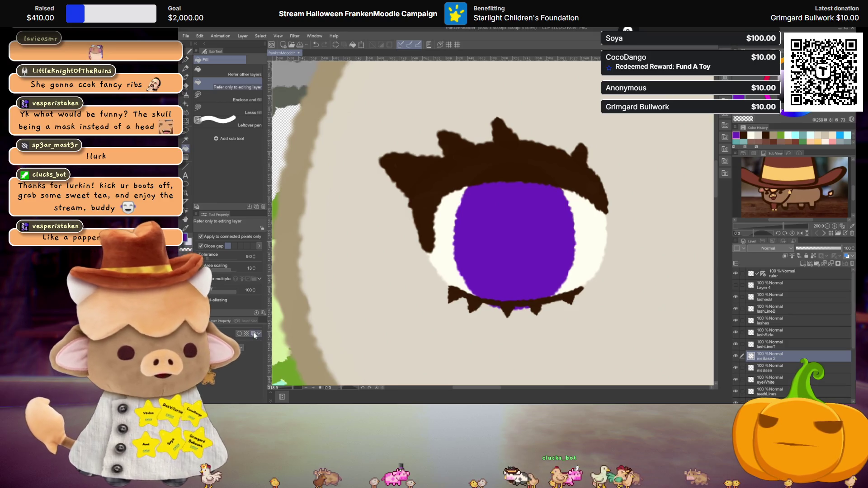
# - Tint the irisBase 2 copy a lighter purple using Layer Color
pyautogui.click(255, 334)
pyautogui.click(246, 347)
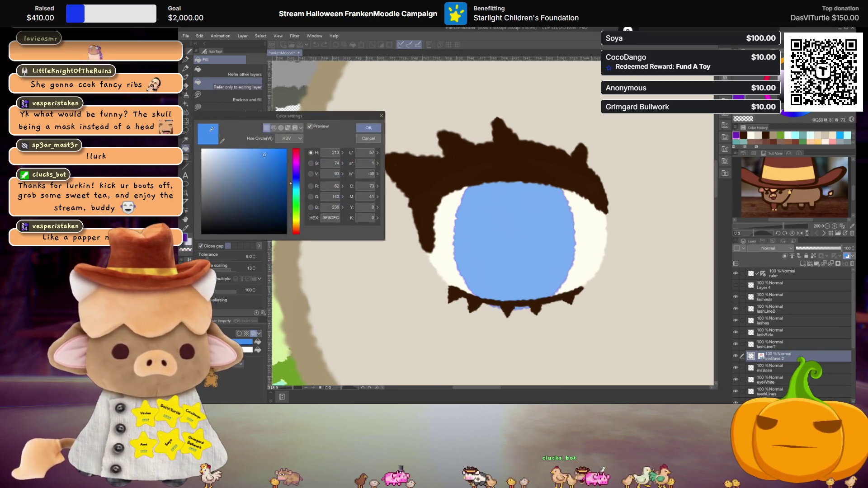
pyautogui.click(296, 155)
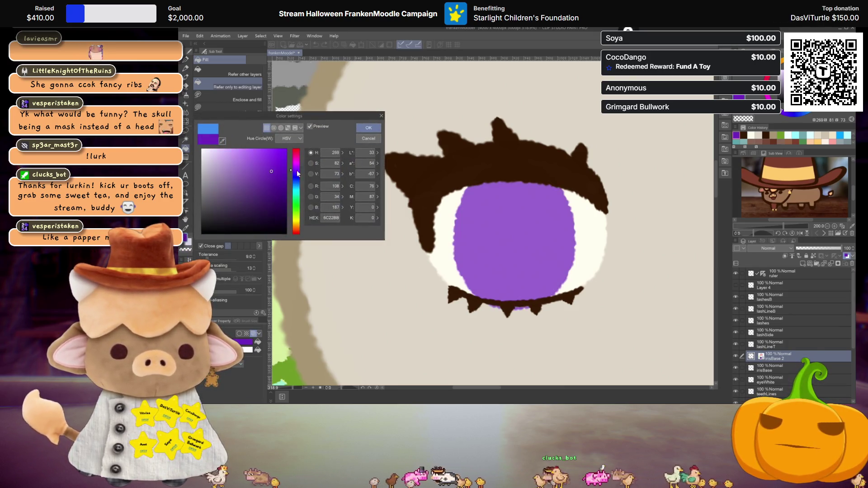
pyautogui.click(368, 128)
# - Scale the lighter iris copy down to leave a darker purple rim around it
pyautogui.hotkey('ctrl', 't')
pyautogui.moveTo(578, 161); pyautogui.dragTo(556, 171)
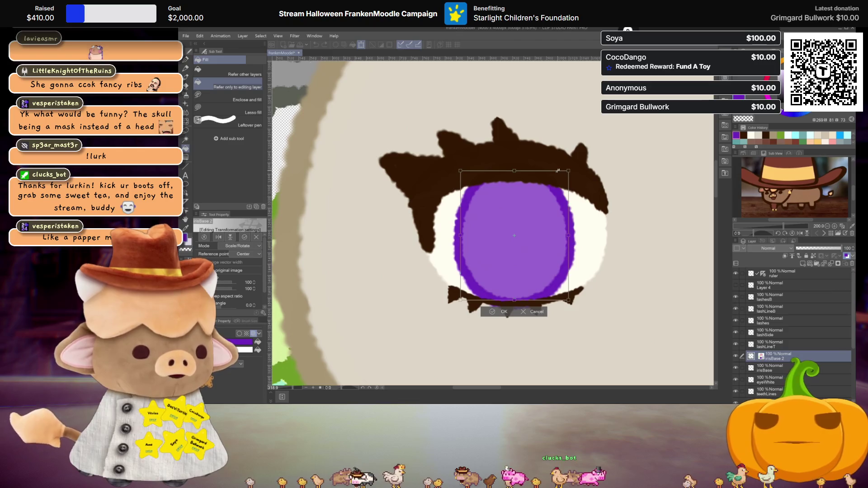
pyautogui.press('Return')
pyautogui.scroll(1, 506, 226)
pyautogui.scroll(1, 504, 226)
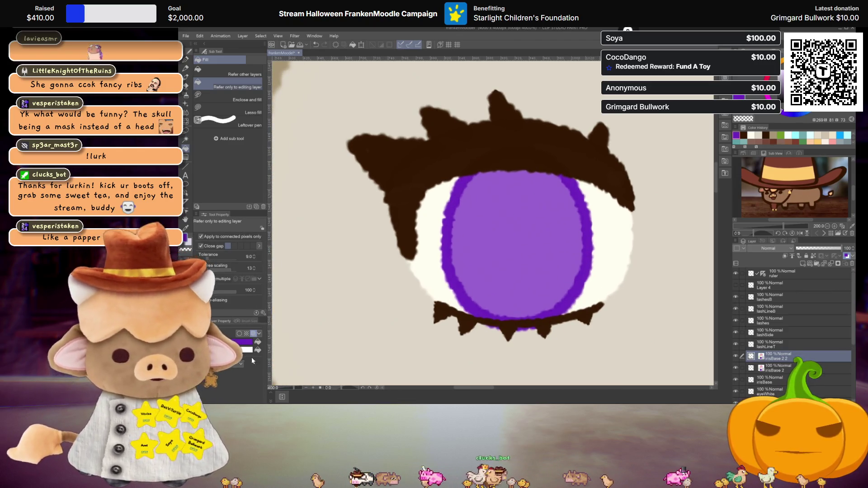
pyautogui.click(242, 342)
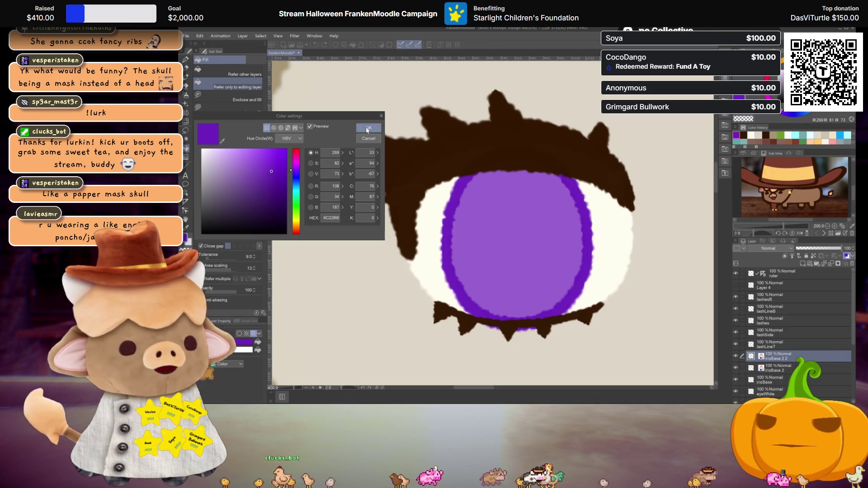
# - Set the next iris copy's tint to a fully saturated dark purple sampled from the drawing
pyautogui.press('Return')
pyautogui.click(239, 352)
pyautogui.click(223, 139)
pyautogui.click(487, 170)
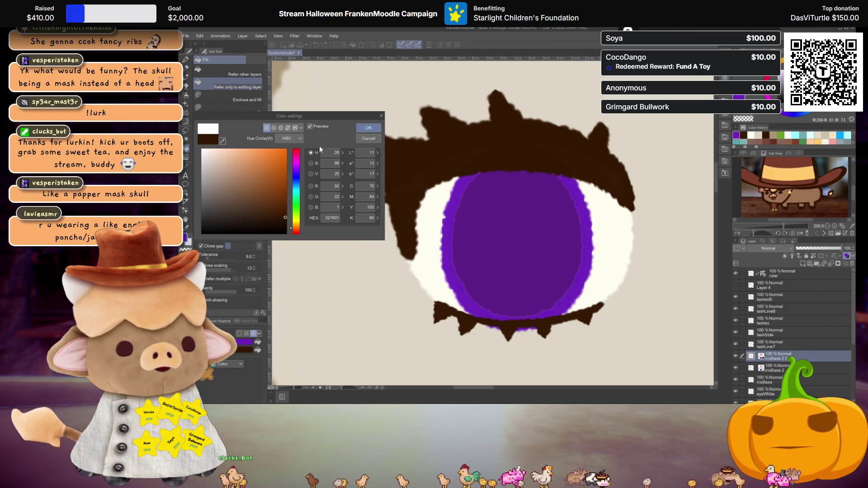
pyautogui.moveTo(276, 247); pyautogui.dragTo(312, 264)
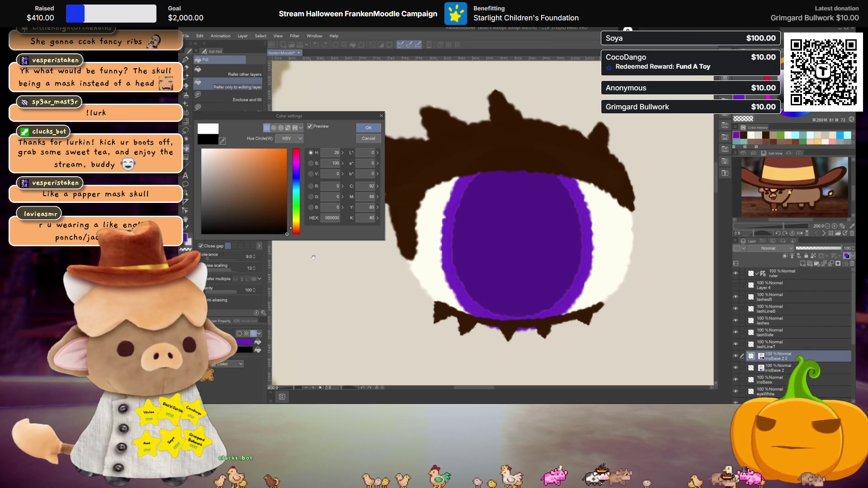
pyautogui.click(377, 131)
# - Shrink and slim the dark purple copy into a small oval centred in the iris
pyautogui.hotkey('ctrl', 't')
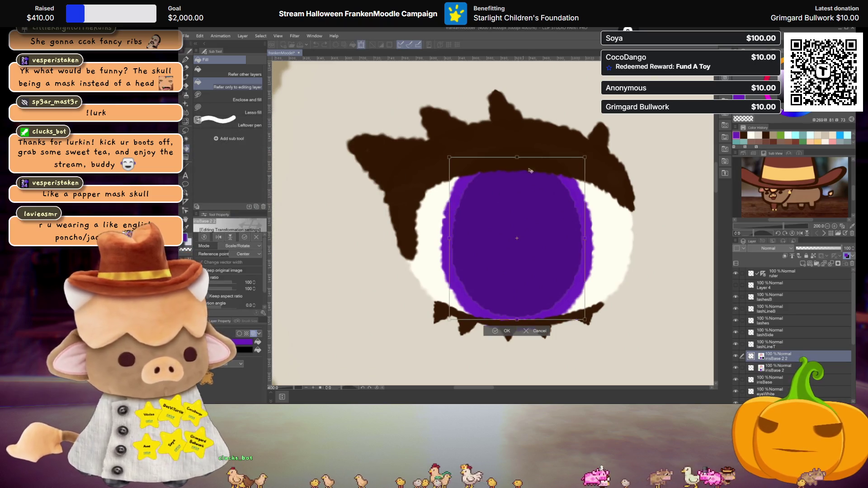
pyautogui.moveTo(585, 158); pyautogui.dragTo(537, 192)
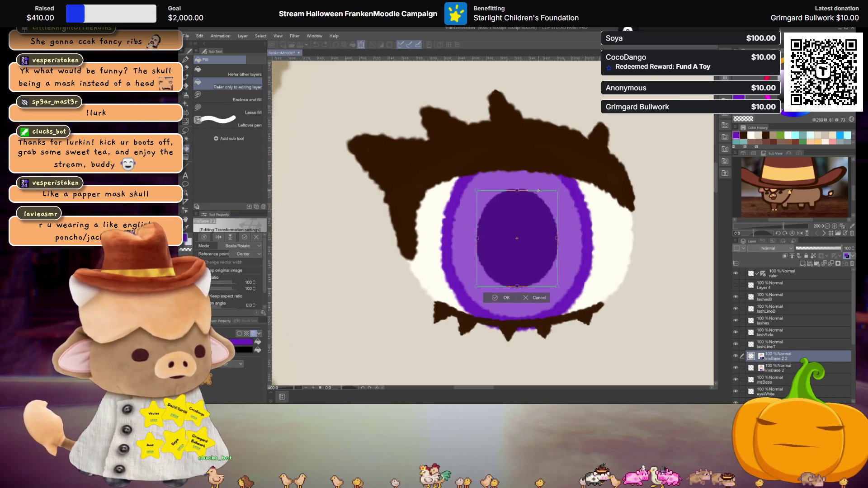
pyautogui.moveTo(557, 238); pyautogui.dragTo(552, 238)
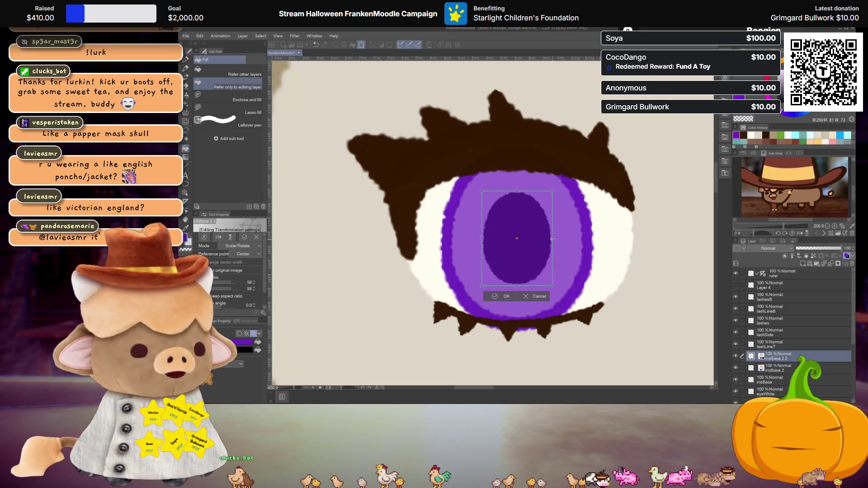
pyautogui.press('Return')
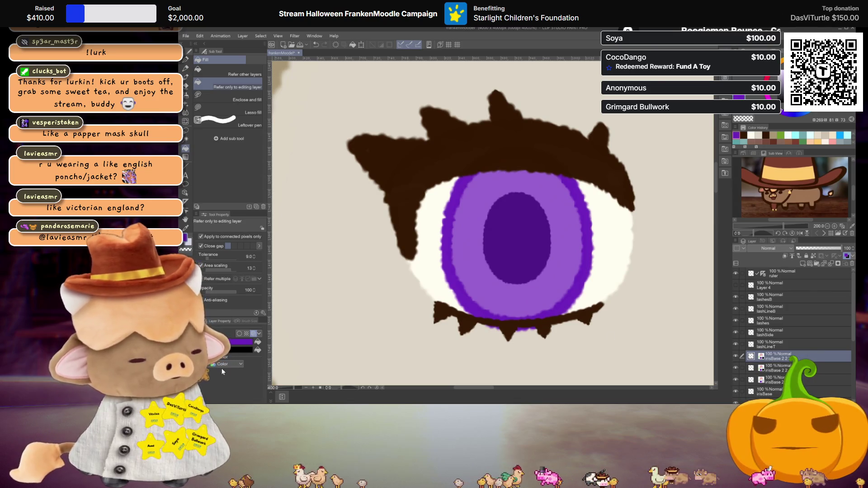
# - Recolour the inner oval, trying grey and white before settling on a warm off-white pupil
pyautogui.click(184, 236)
pyautogui.moveTo(226, 200); pyautogui.dragTo(202, 174)
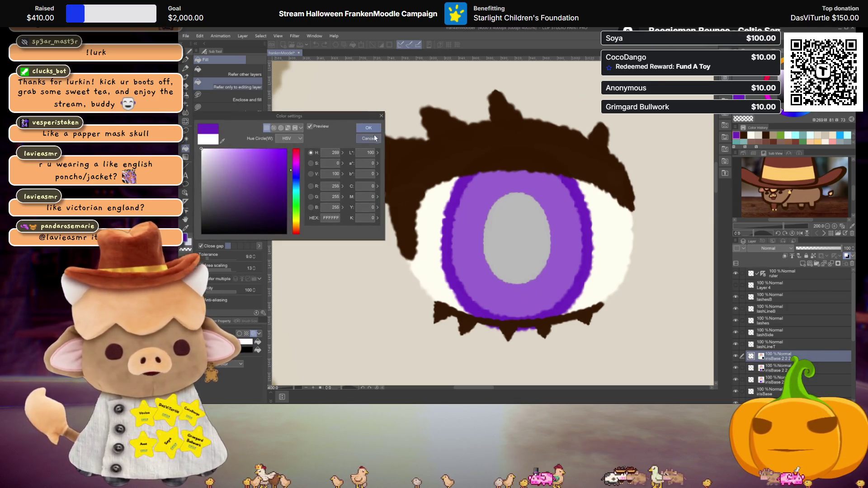
pyautogui.press('Return')
pyautogui.click(241, 350)
pyautogui.click(202, 149)
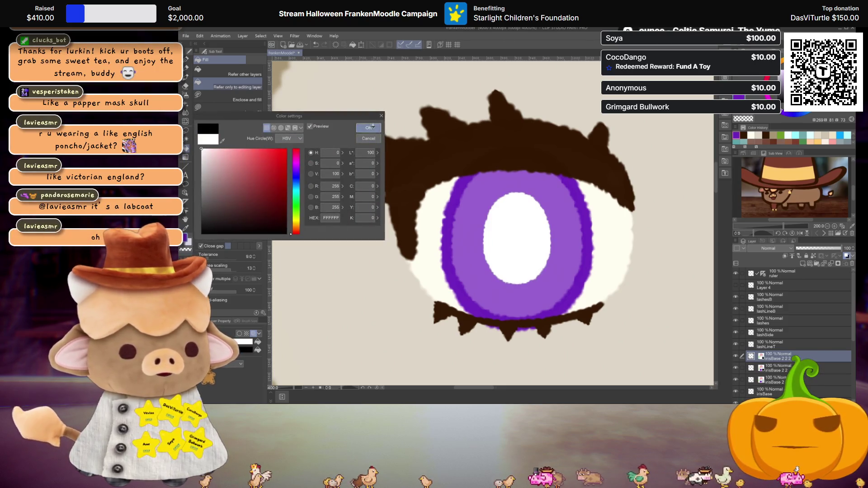
pyautogui.press('Return')
pyautogui.click(240, 350)
pyautogui.click(207, 149)
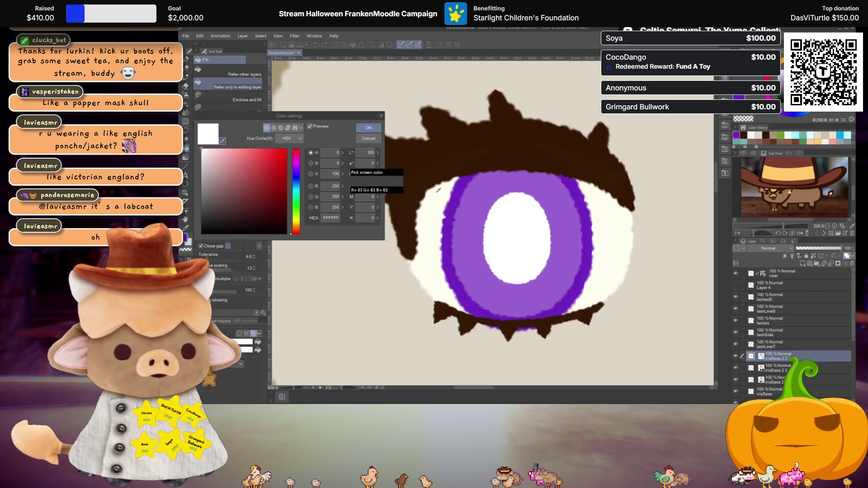
pyautogui.click(296, 224)
pyautogui.click(369, 128)
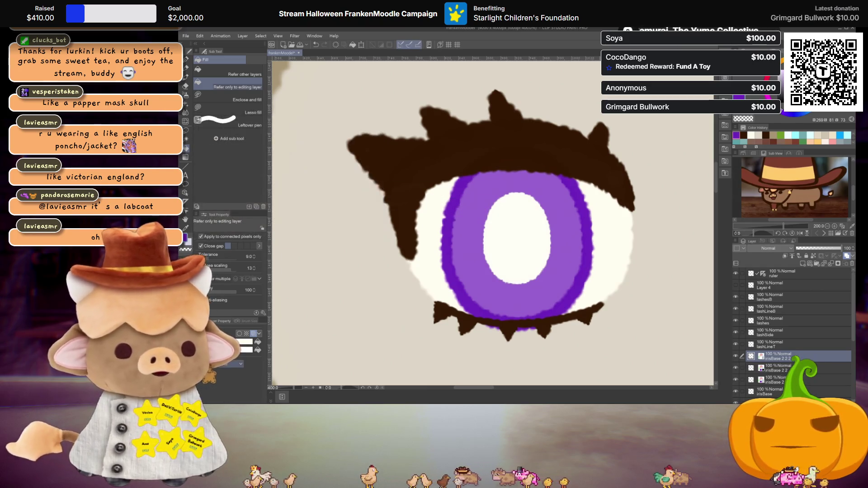
pyautogui.click(241, 350)
pyautogui.click(202, 148)
pyautogui.click(444, 197)
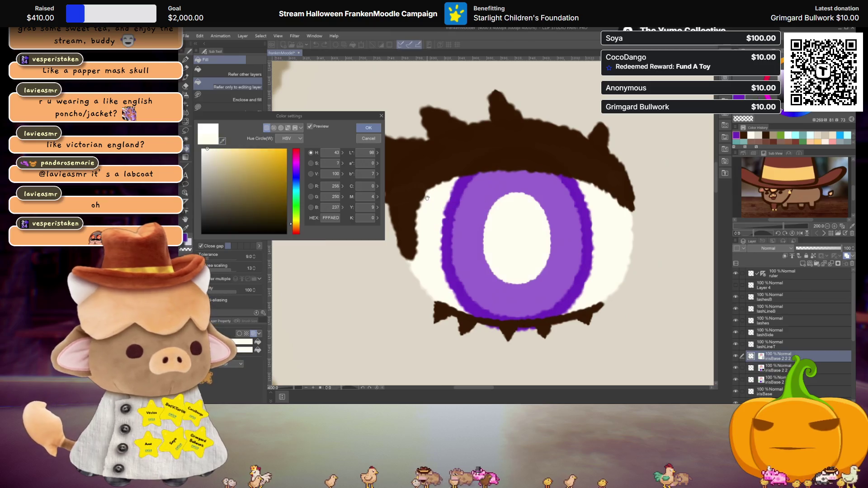
pyautogui.click(369, 128)
# - Squash the off-white pupil shorter from below so a dark purple crescent shows beneath it
pyautogui.hotkey('ctrl', 't')
pyautogui.moveTo(550, 237); pyautogui.dragTo(552, 237)
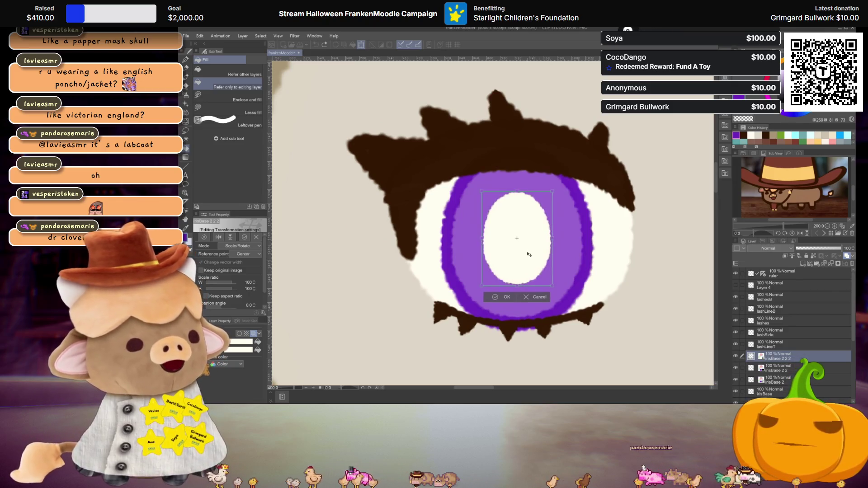
pyautogui.moveTo(517, 285); pyautogui.dragTo(518, 276)
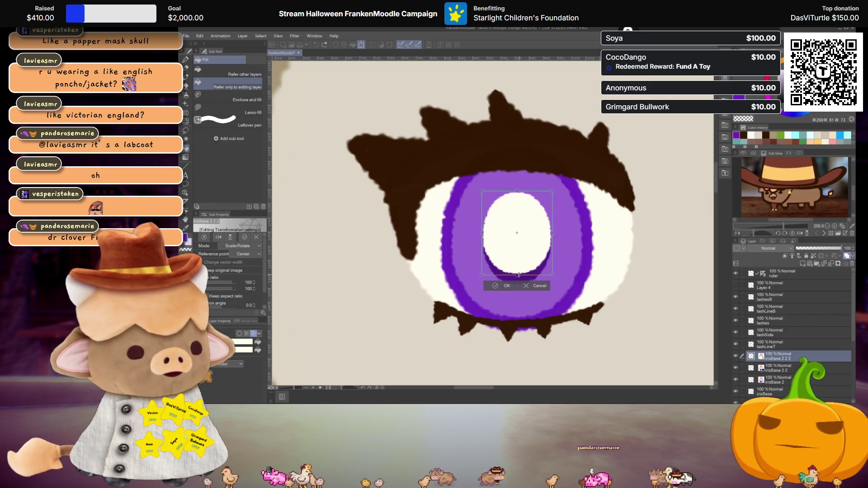
pyautogui.press('Return')
pyautogui.scroll(-2, 556, 285)
pyautogui.scroll(1, 560, 289)
pyautogui.scroll(1, 565, 290)
pyautogui.scroll(1, 565, 290)
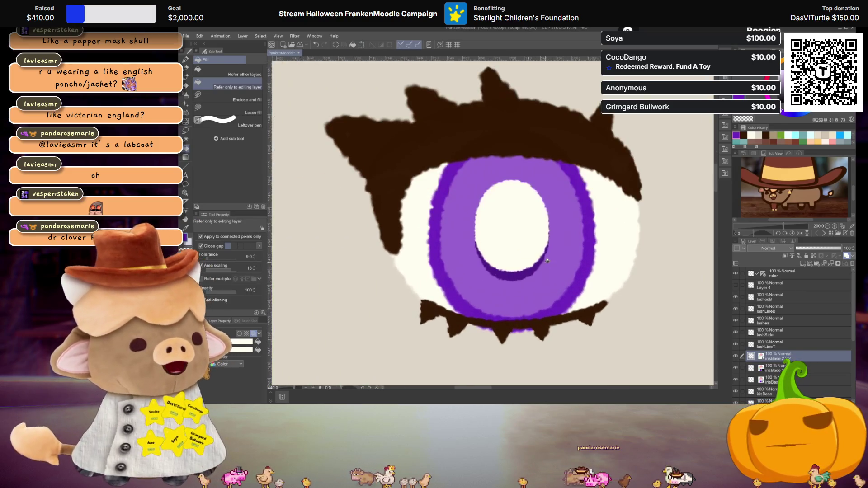
# - Rename the pupil layers pupilWhite and pupilDark, then start renaming irisBase 2
pyautogui.doubleClick(772, 358)
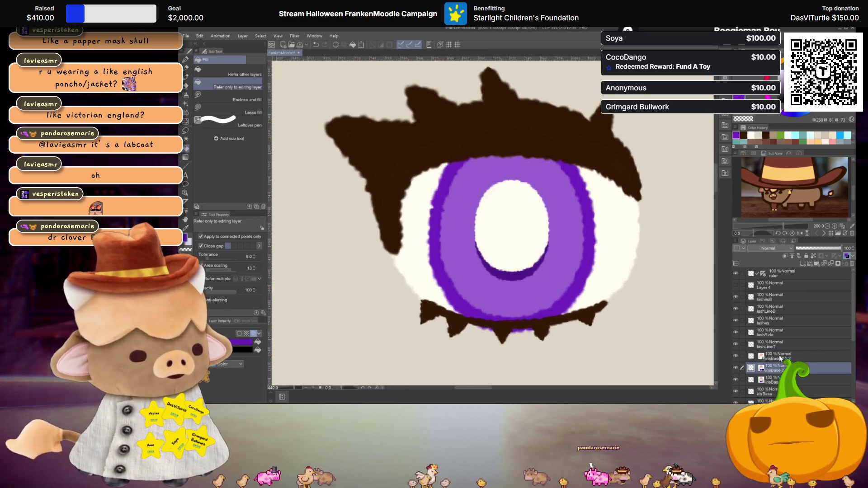
pyautogui.write('pupilWhite')
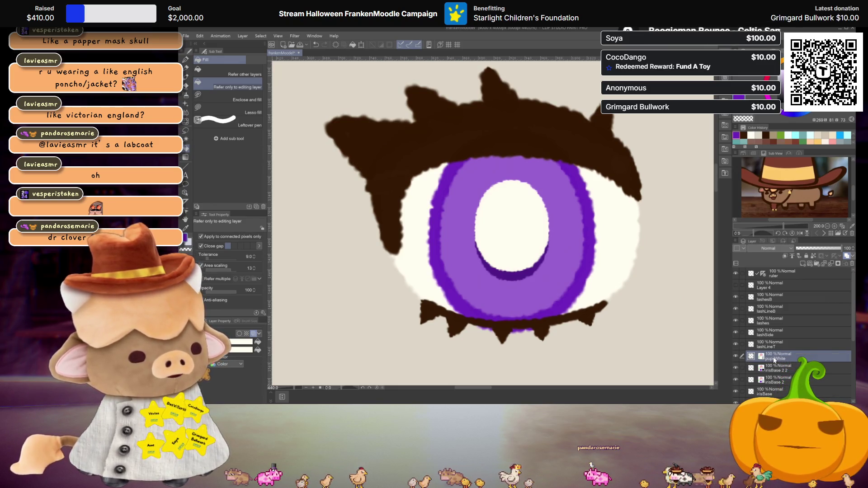
pyautogui.doubleClick(775, 369)
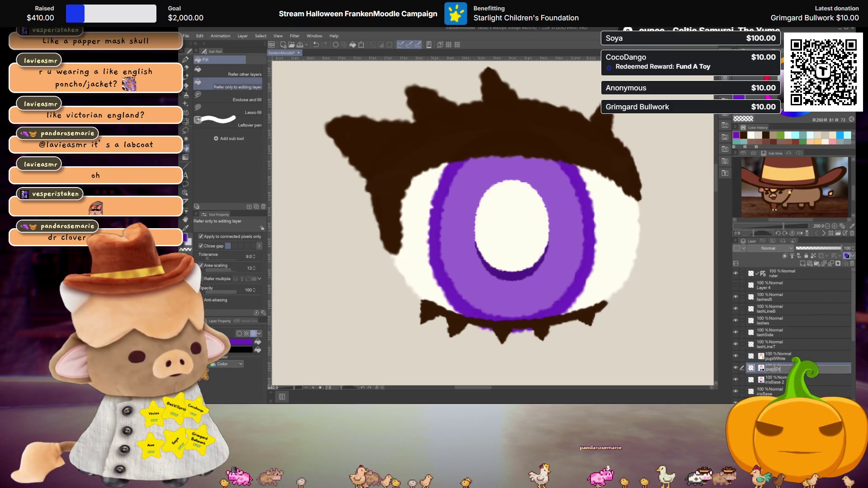
pyautogui.write('pupilDark')
pyautogui.press('Return')
pyautogui.scroll(-2, 774, 368)
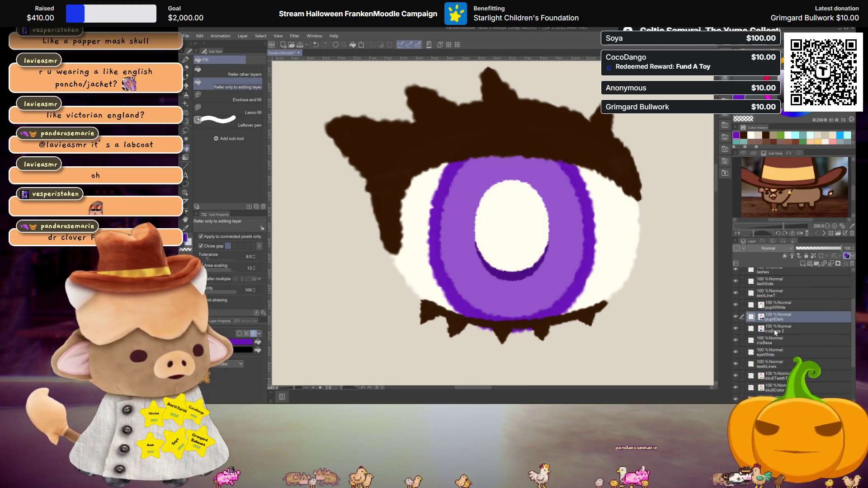
pyautogui.doubleClick(773, 329)
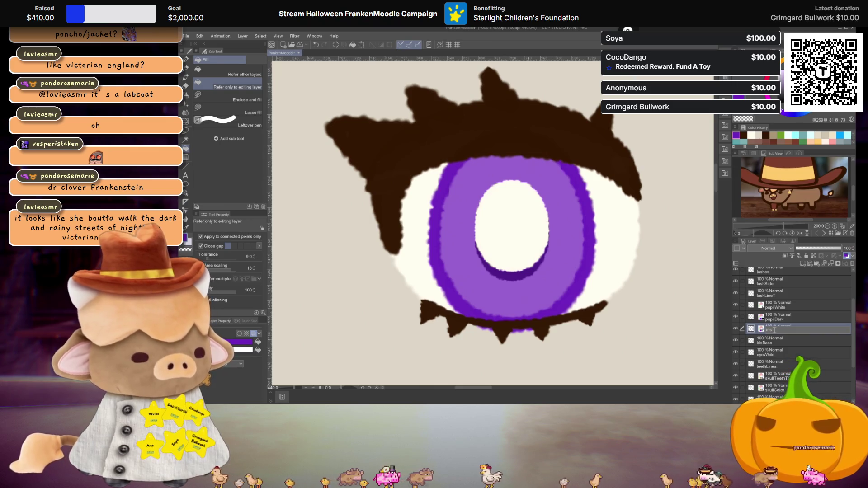
pyautogui.scroll(2, 510, 239)
pyautogui.scroll(2, 510, 239)
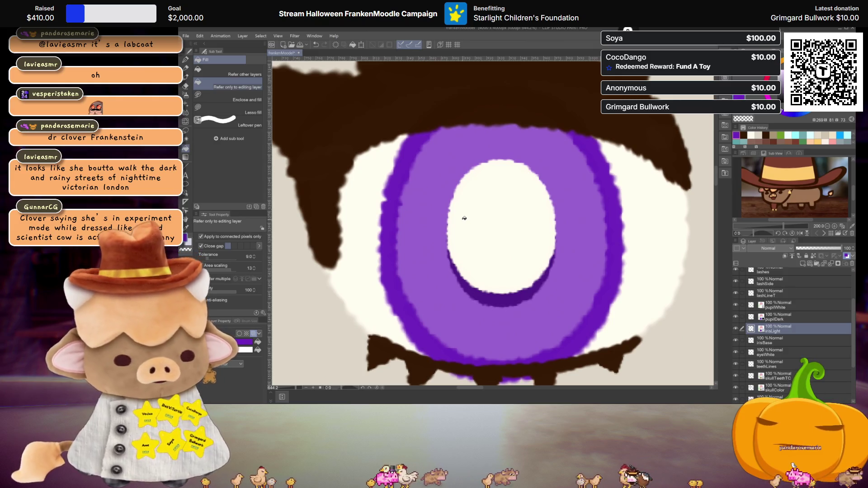
# - Paint deeper purple strokes with the Textured pen across the top and left of the iris
pyautogui.press('p')
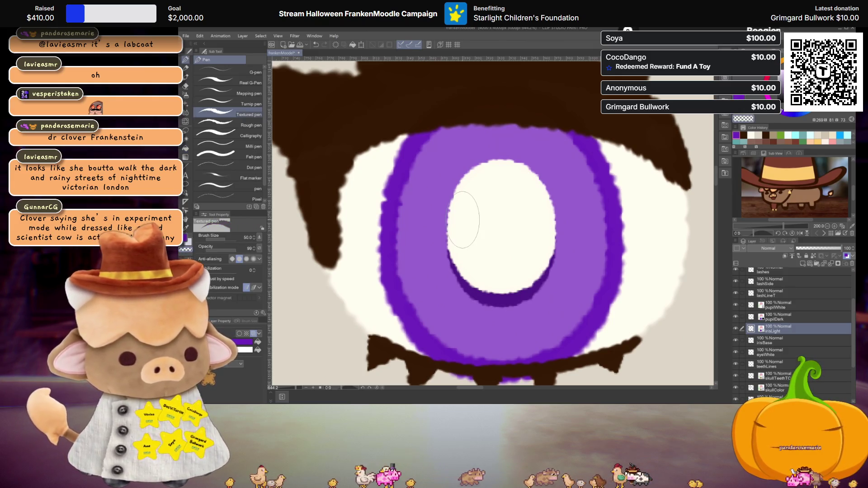
pyautogui.moveTo(410, 215); pyautogui.dragTo(577, 203)
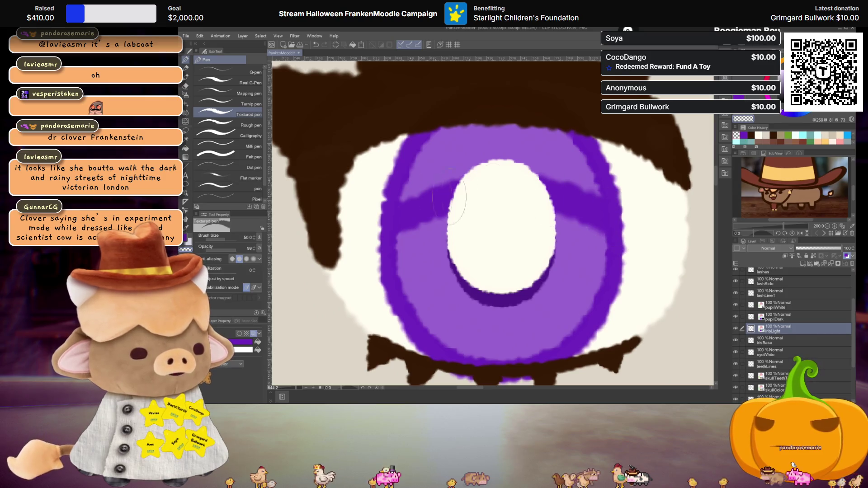
pyautogui.moveTo(407, 190); pyautogui.dragTo(560, 136)
pyautogui.moveTo(433, 136); pyautogui.dragTo(499, 113)
pyautogui.moveTo(519, 163); pyautogui.dragTo(558, 148)
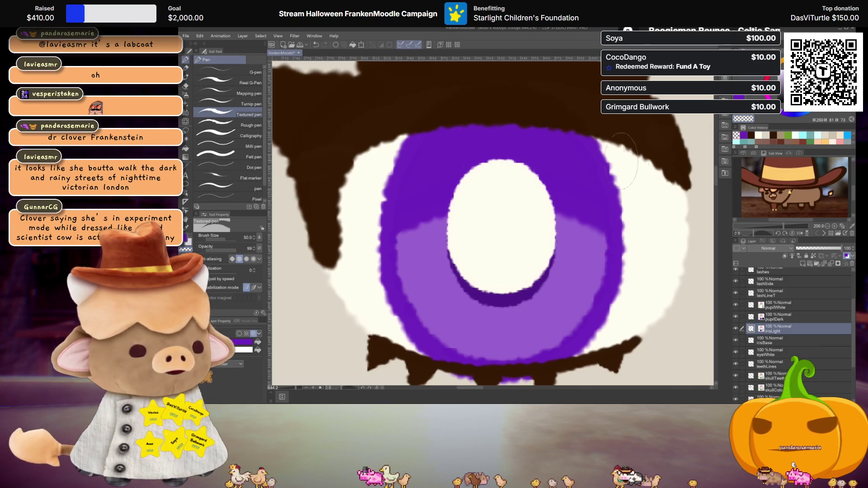
pyautogui.scroll(-2, 637, 211)
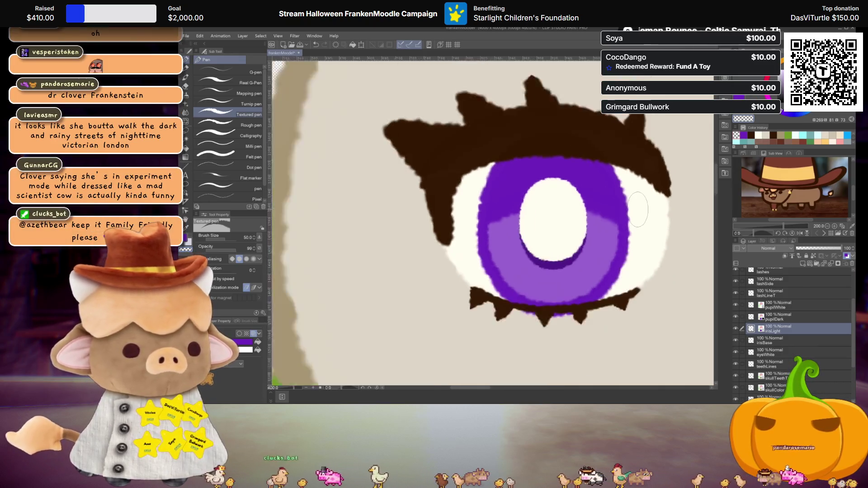
pyautogui.scroll(-2, 638, 210)
pyautogui.scroll(-1, 590, 204)
pyautogui.scroll(-1, 576, 200)
pyautogui.scroll(-1, 495, 194)
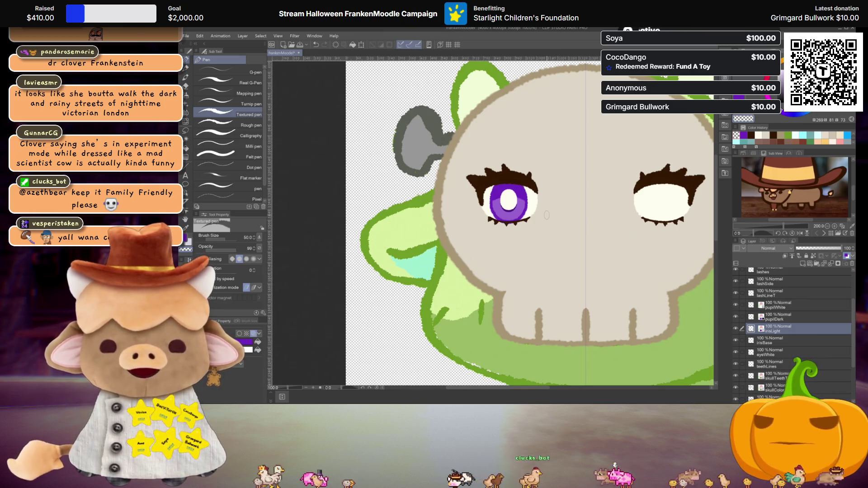
pyautogui.scroll(-2, 546, 216)
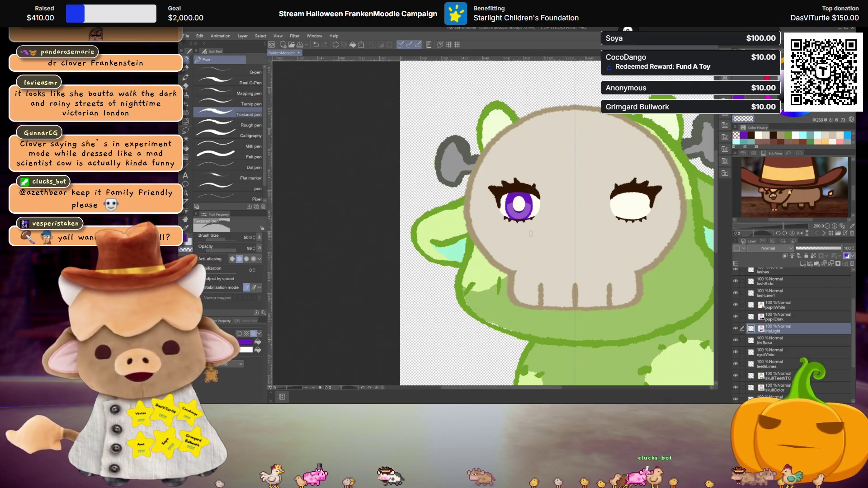
pyautogui.scroll(1, 530, 234)
pyautogui.scroll(1, 530, 237)
pyautogui.scroll(1, 525, 247)
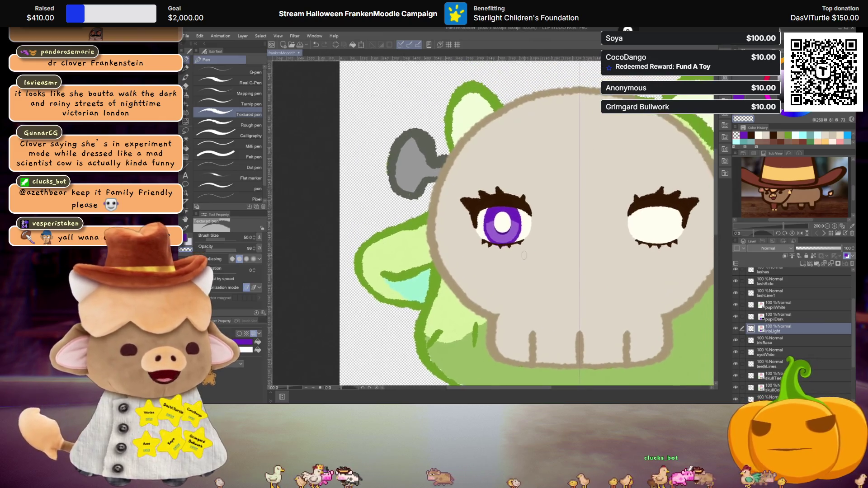
pyautogui.scroll(2, 523, 255)
pyautogui.scroll(1, 522, 258)
pyautogui.scroll(1, 521, 258)
pyautogui.click(783, 306)
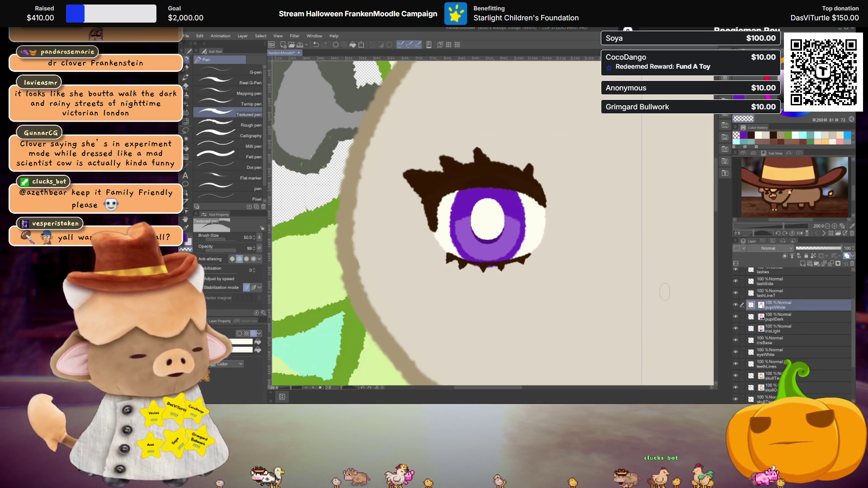
# - Resize the cream pupil into a taller oval above the dark crescent
pyautogui.hotkey('ctrl', 't')
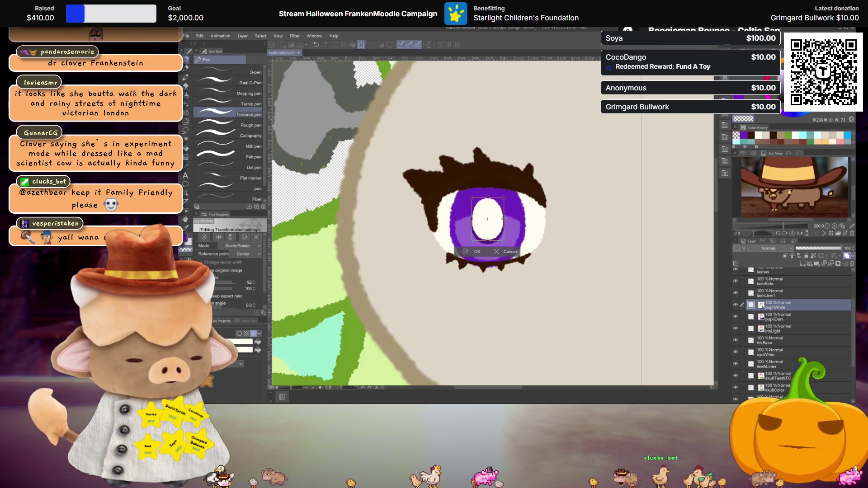
pyautogui.press('Return')
pyautogui.scroll(-2, 556, 238)
pyautogui.scroll(-1, 556, 238)
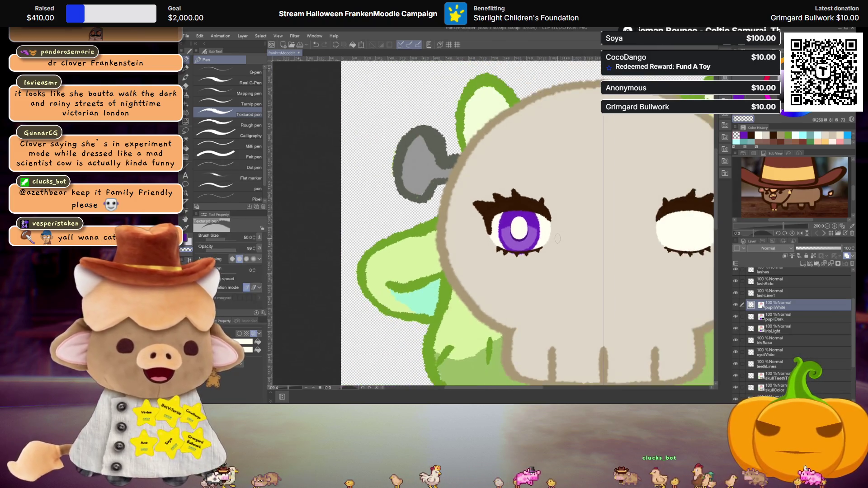
pyautogui.scroll(-1, 557, 238)
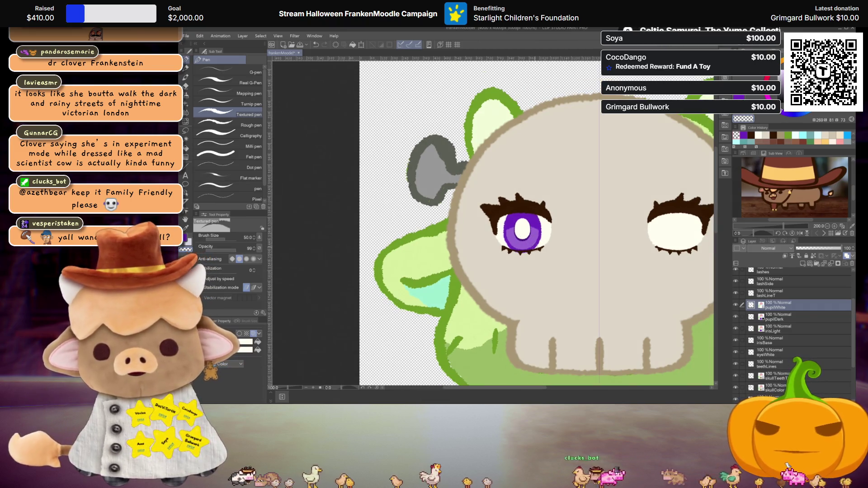
pyautogui.scroll(2, 536, 250)
pyautogui.scroll(1, 536, 250)
pyautogui.scroll(1, 537, 250)
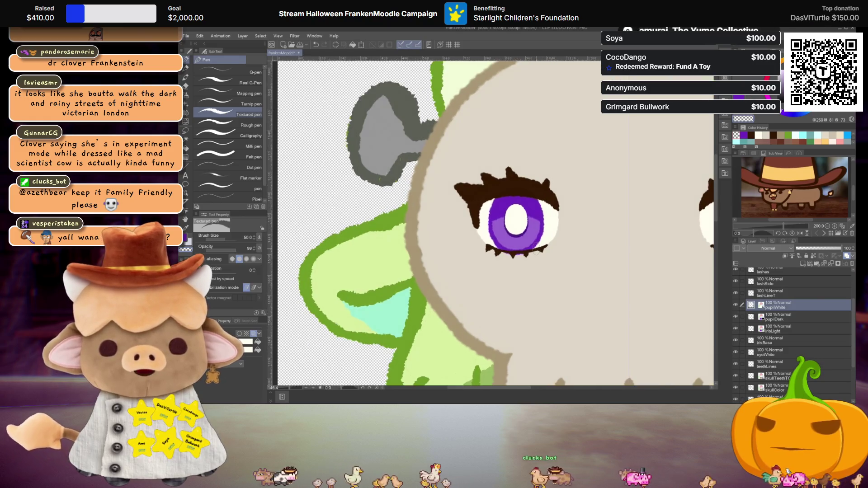
pyautogui.scroll(1, 537, 250)
pyautogui.scroll(1, 536, 250)
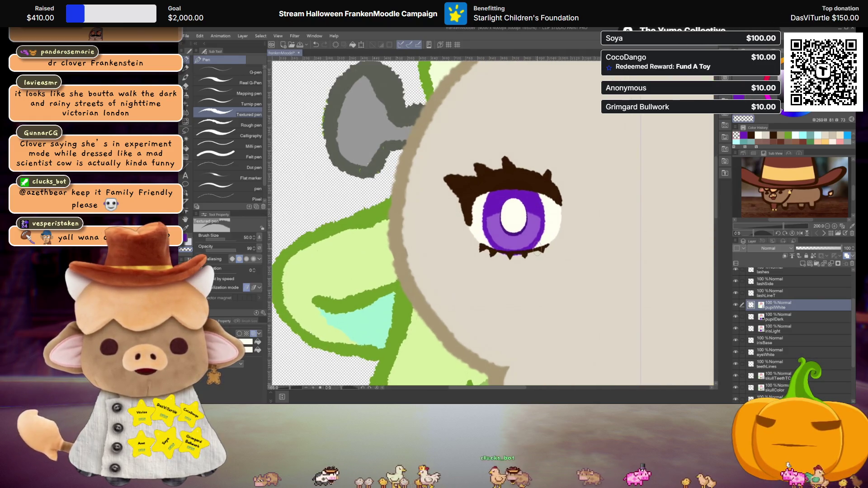
pyautogui.scroll(1, 536, 250)
pyautogui.scroll(1, 536, 250)
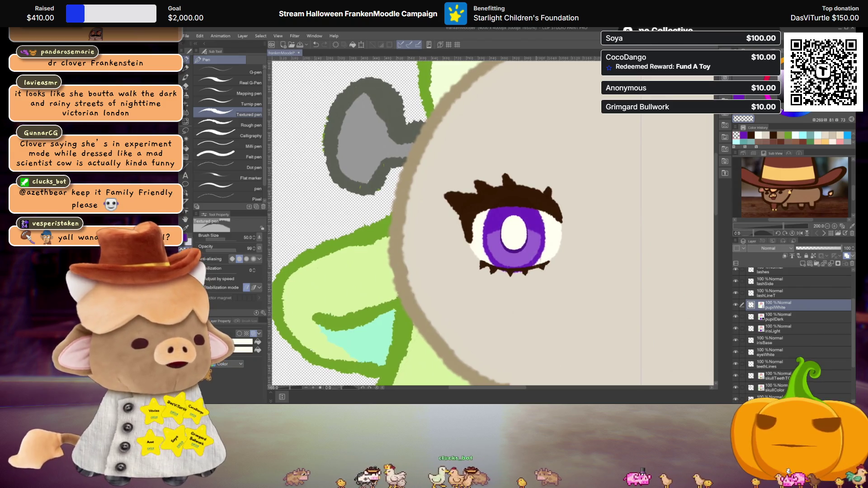
pyautogui.scroll(1, 532, 270)
pyautogui.scroll(1, 531, 271)
pyautogui.scroll(1, 532, 270)
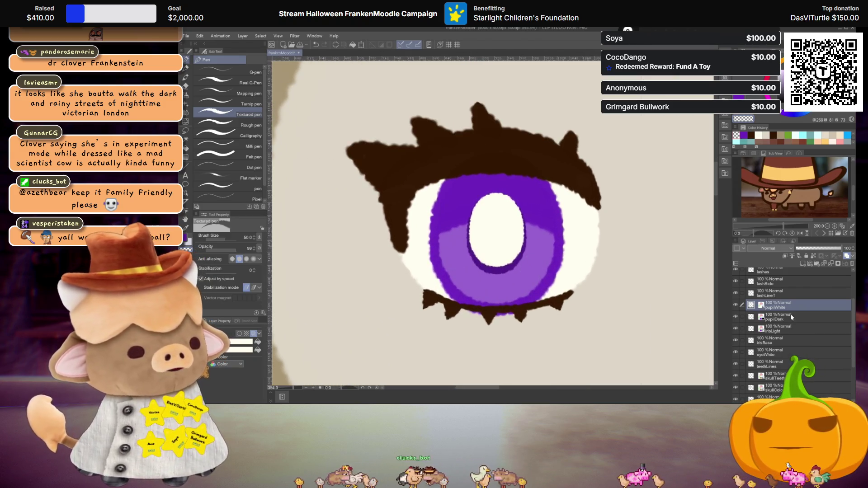
# - Add a new raster layer above irisLight and sample a painting colour with the Eyedropper
pyautogui.click(776, 331)
pyautogui.click(786, 263)
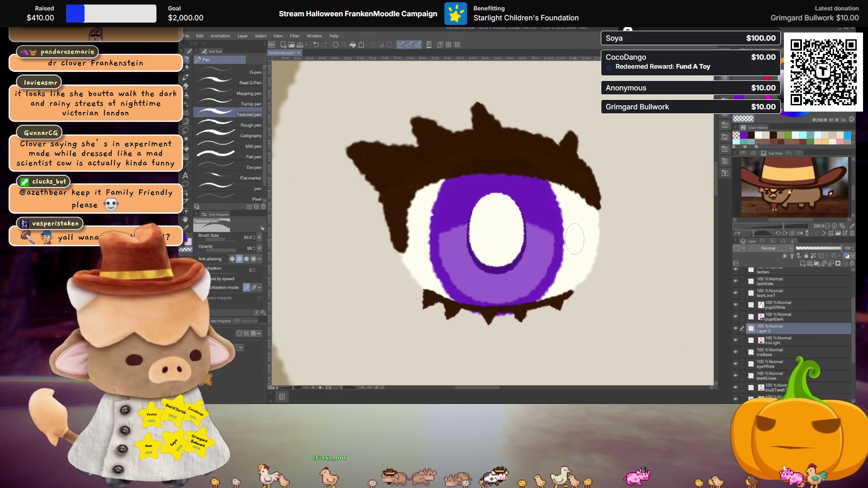
pyautogui.press('i')
pyautogui.press('p')
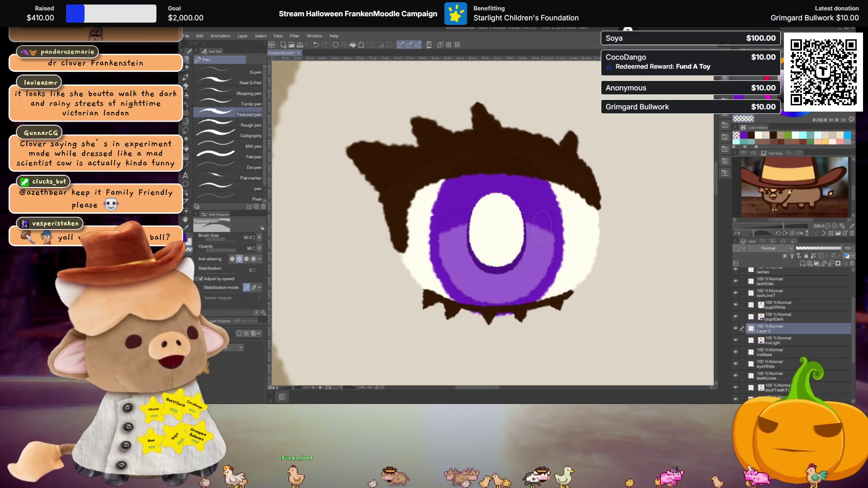
pyautogui.keyDown('alt'); pyautogui.click(569, 241); pyautogui.keyUp('alt')
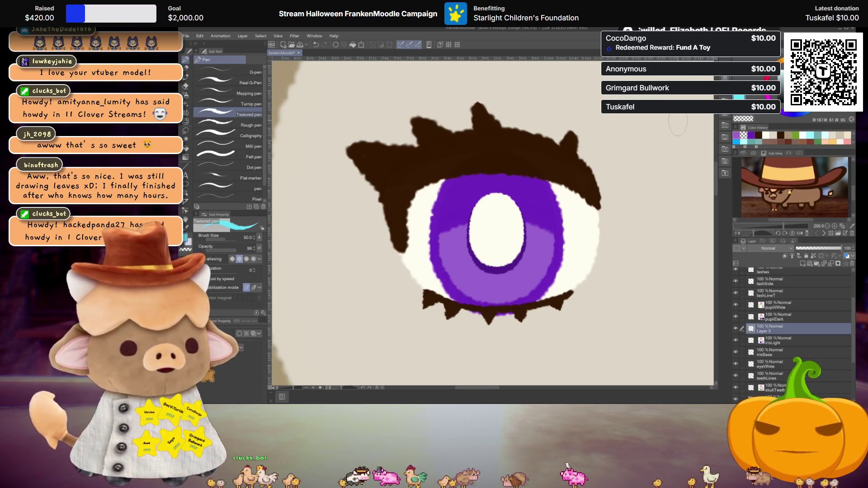
pyautogui.scroll(-2, 656, 152)
pyautogui.scroll(-2, 657, 152)
pyautogui.scroll(-2, 657, 153)
pyautogui.scroll(-2, 657, 153)
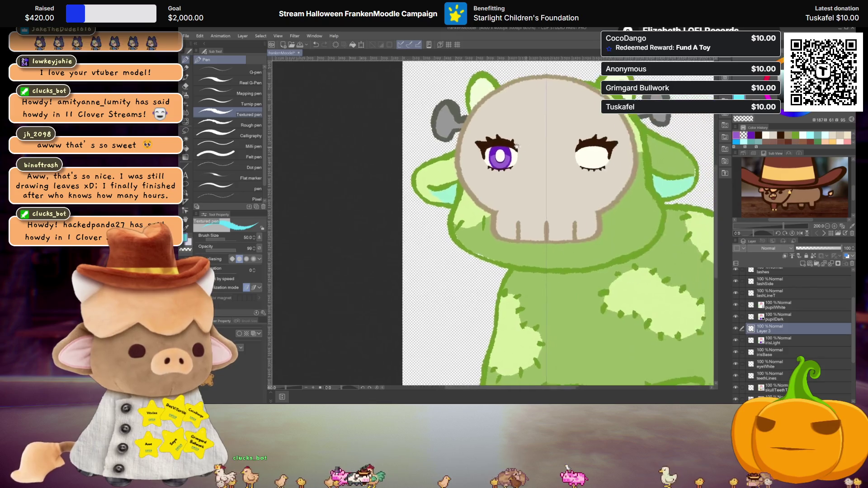
pyautogui.scroll(-1, 657, 152)
# - Reposition the whole green cow within the view before closing in on the skull face
pyautogui.moveTo(602, 199); pyautogui.dragTo(574, 221)
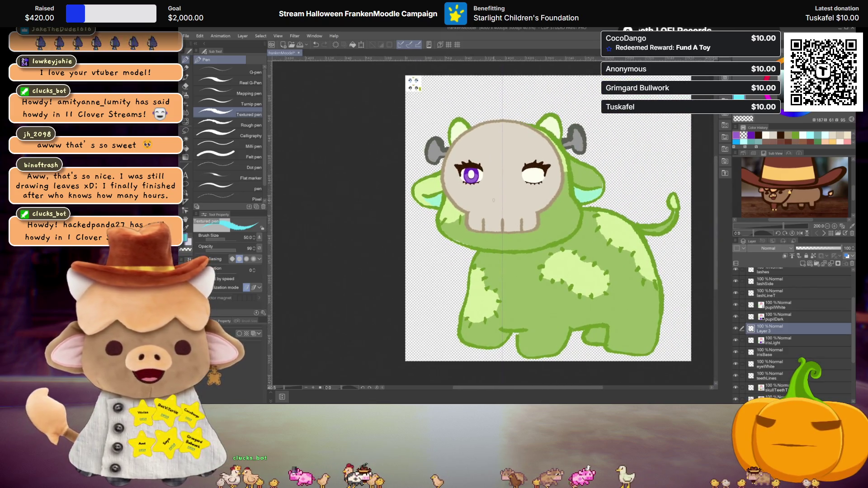
pyautogui.scroll(1, 481, 131)
pyautogui.scroll(1, 480, 130)
pyautogui.scroll(1, 480, 131)
pyautogui.scroll(1, 481, 131)
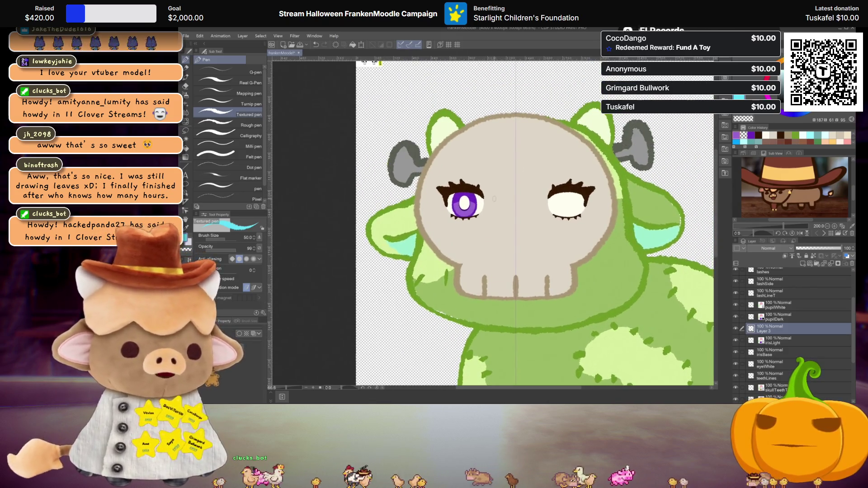
pyautogui.scroll(2, 494, 199)
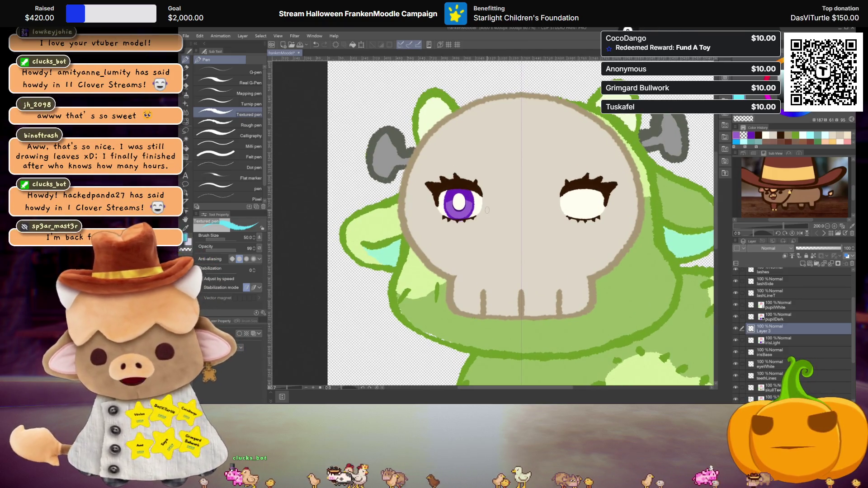
pyautogui.scroll(-1, 490, 210)
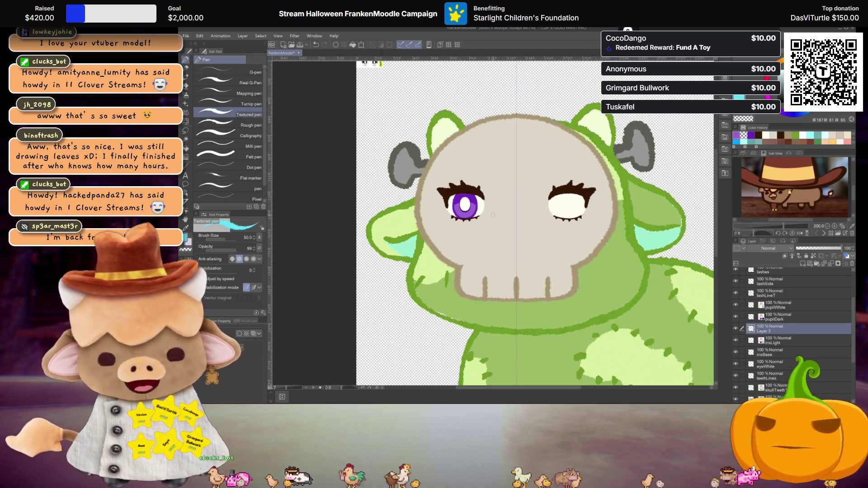
pyautogui.scroll(1, 493, 214)
pyautogui.scroll(1, 495, 216)
pyautogui.scroll(2, 500, 219)
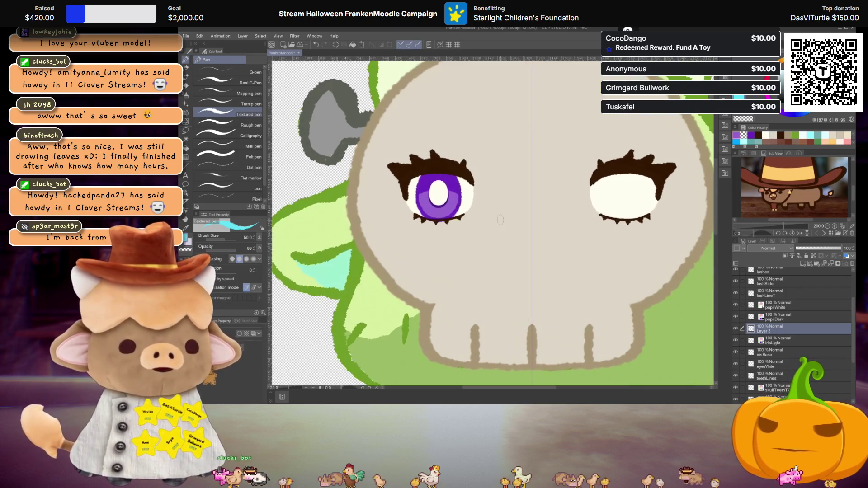
pyautogui.scroll(-1, 499, 220)
pyautogui.scroll(-2, 468, 217)
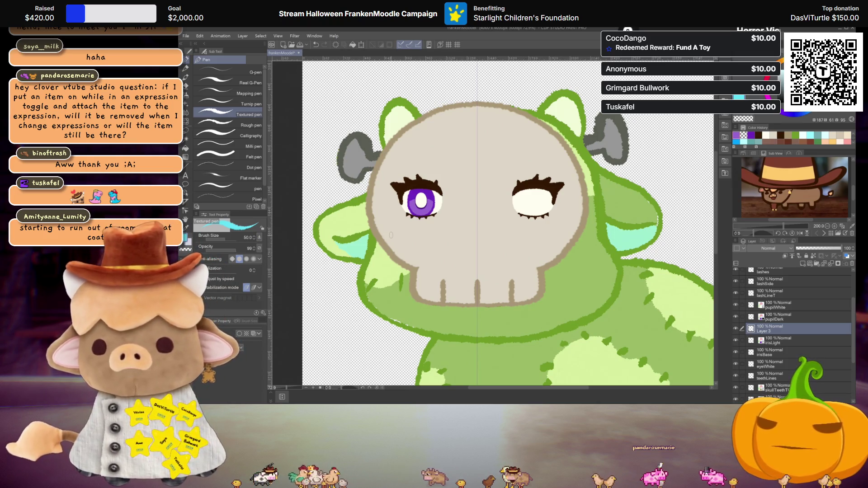
pyautogui.scroll(3, 411, 269)
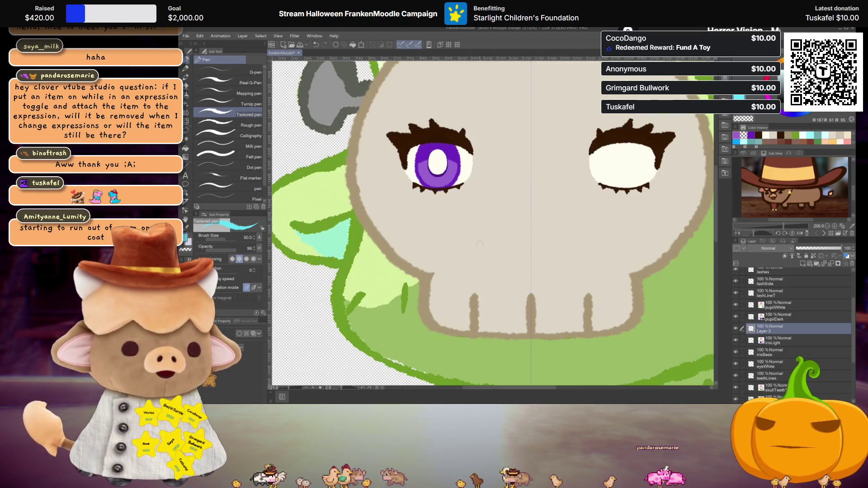
pyautogui.scroll(-1, 548, 175)
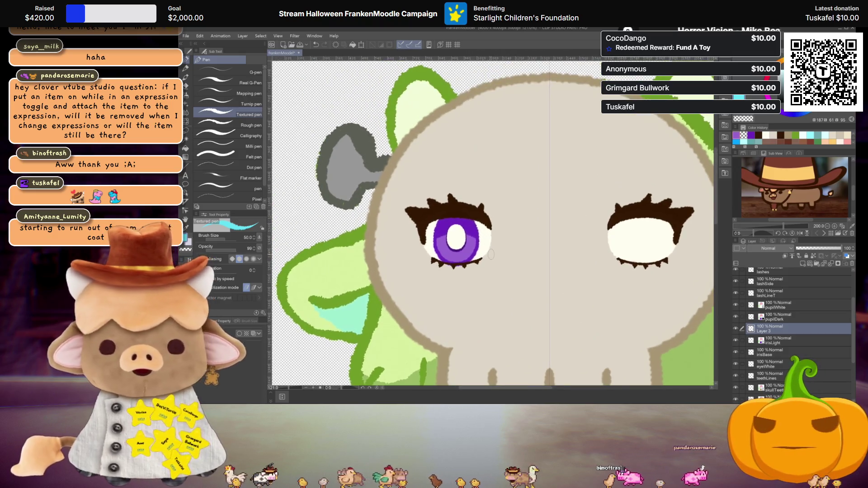
pyautogui.scroll(2, 492, 255)
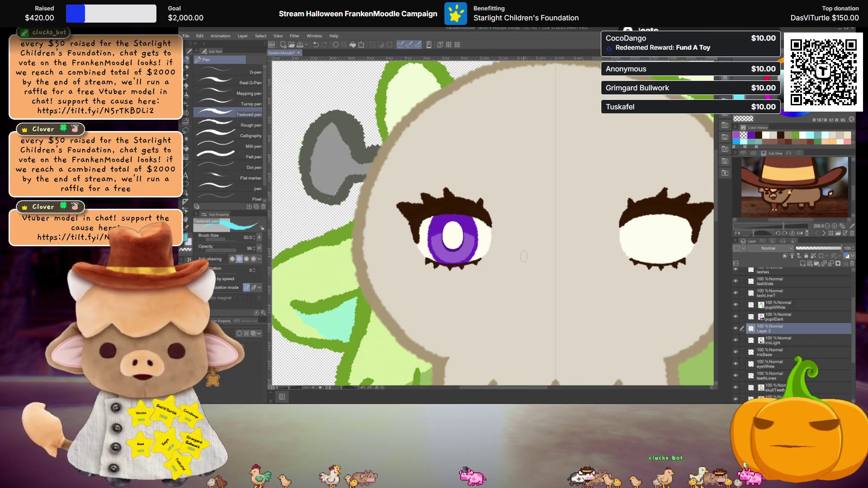
# - Pick a light cyan swatch from the Color History for the eye highlights
pyautogui.keyDown('alt'); pyautogui.click(550, 273); pyautogui.keyUp('alt')
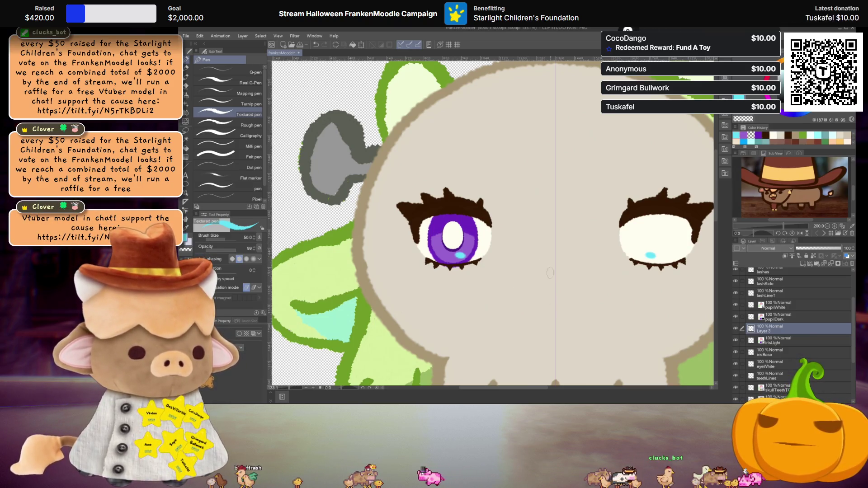
pyautogui.scroll(1, 527, 266)
pyautogui.scroll(3, 501, 254)
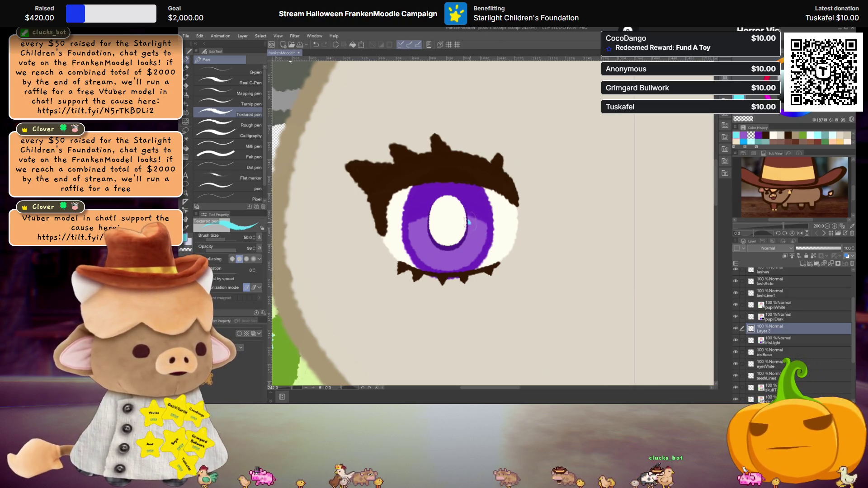
pyautogui.moveTo(468, 220); pyautogui.dragTo(489, 231)
pyautogui.moveTo(417, 221); pyautogui.dragTo(434, 223)
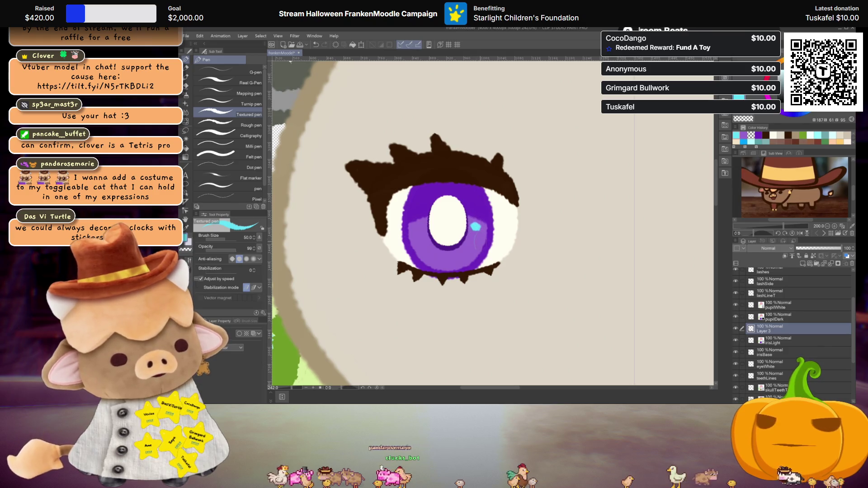
pyautogui.click(465, 254)
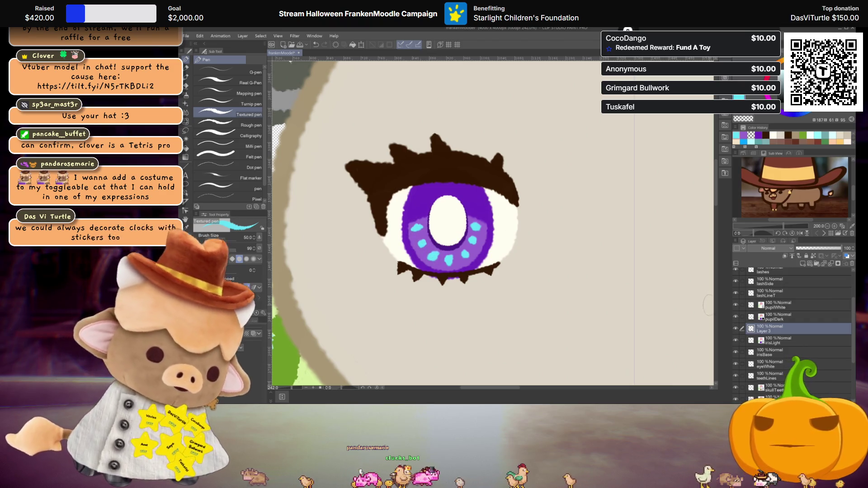
pyautogui.press('Delete')
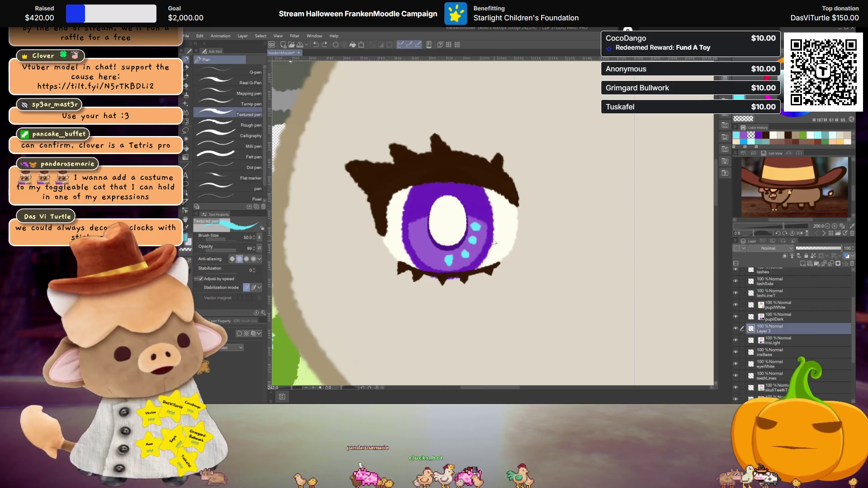
pyautogui.hotkey('ctrl', 'z')
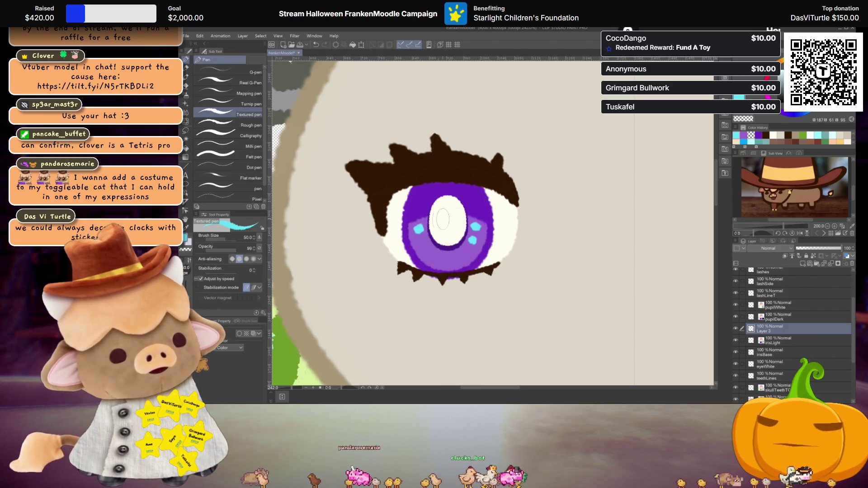
pyautogui.hotkey('ctrl', 'z')
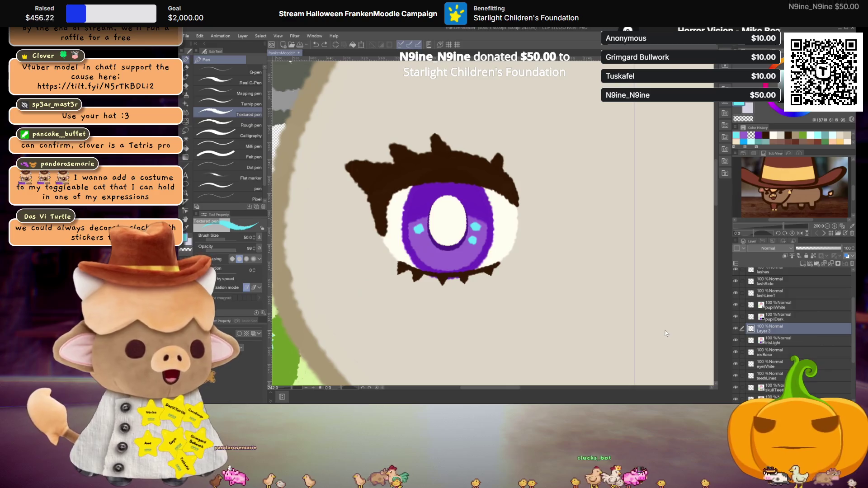
pyautogui.hotkey('ctrl', 'z')
pyautogui.hotkey('ctrl', 'z')
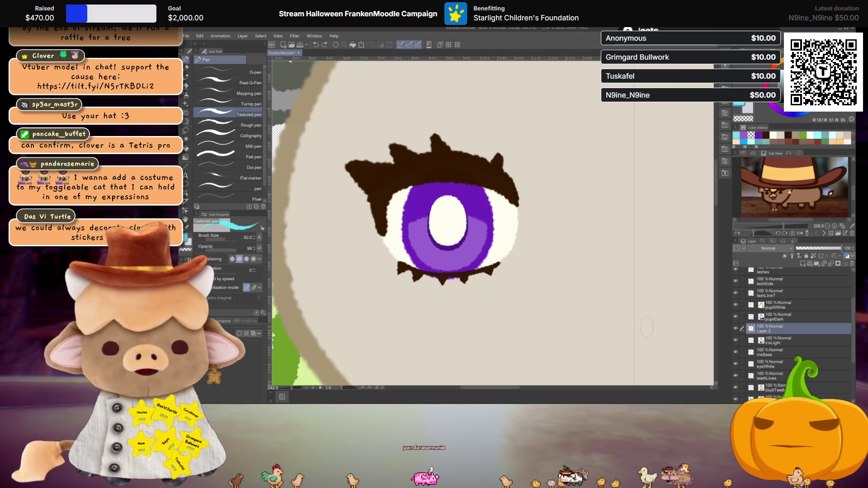
pyautogui.scroll(-1, 519, 267)
pyautogui.scroll(-2, 520, 266)
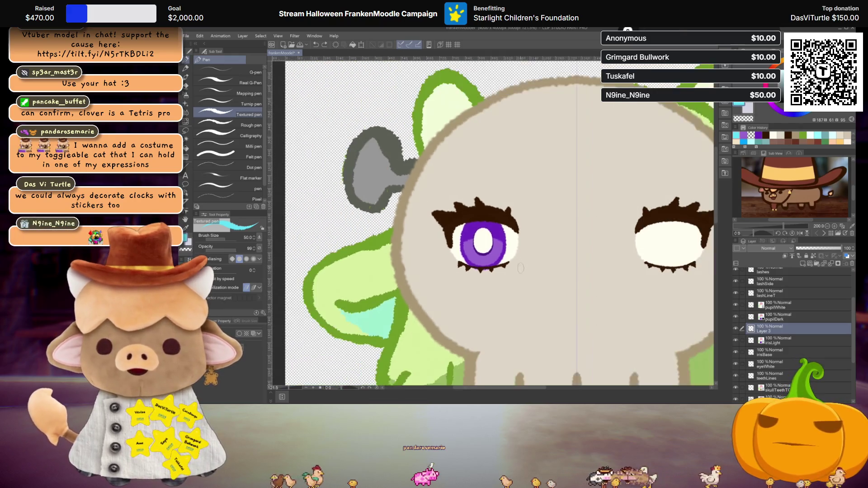
pyautogui.scroll(-1, 520, 266)
pyautogui.scroll(-1, 502, 258)
pyautogui.scroll(-1, 482, 248)
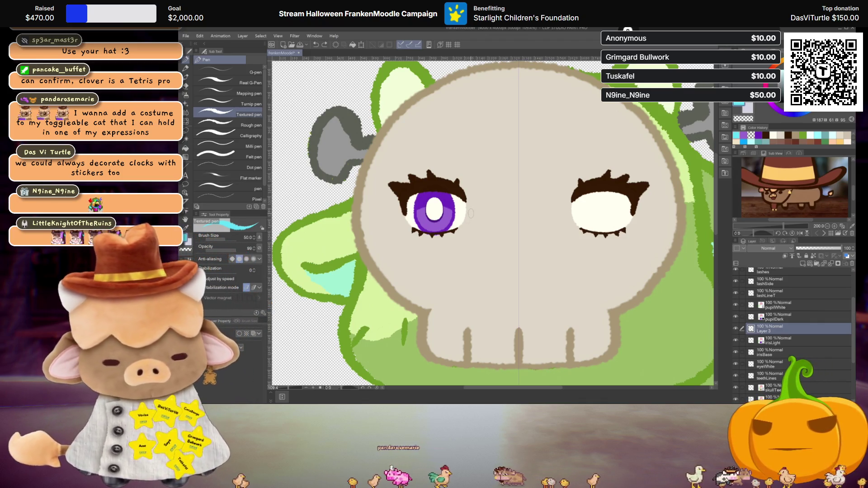
pyautogui.scroll(-1, 476, 217)
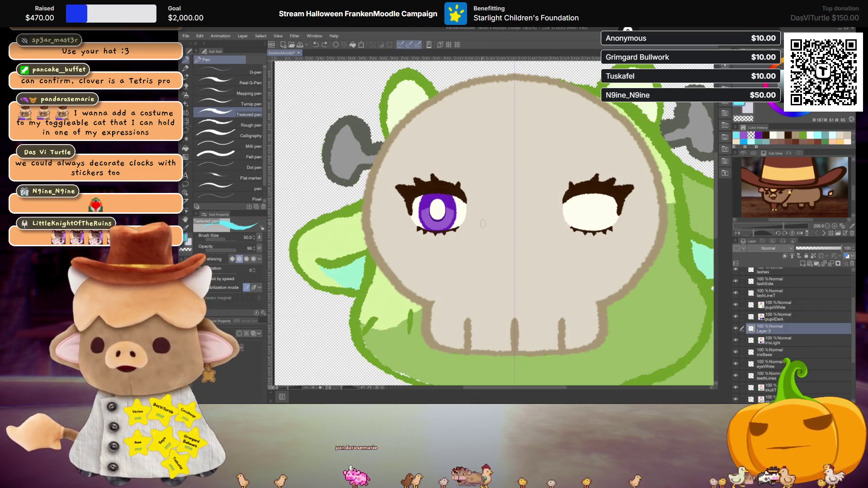
pyautogui.scroll(-1, 482, 223)
pyautogui.scroll(-1, 529, 244)
pyautogui.scroll(-2, 577, 266)
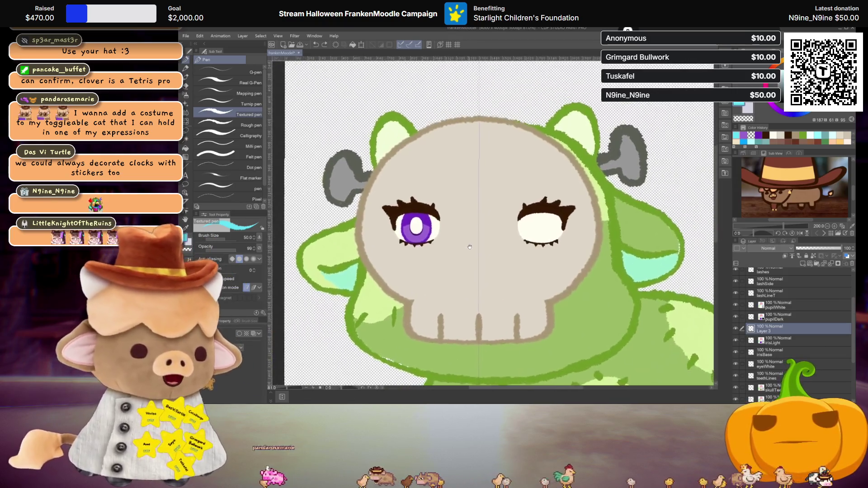
pyautogui.moveTo(468, 247); pyautogui.dragTo(475, 240)
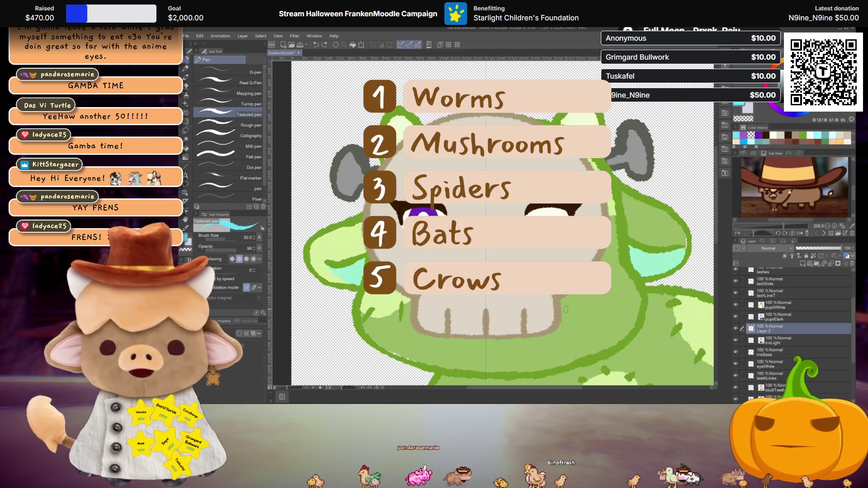
pyautogui.scroll(-3, 566, 309)
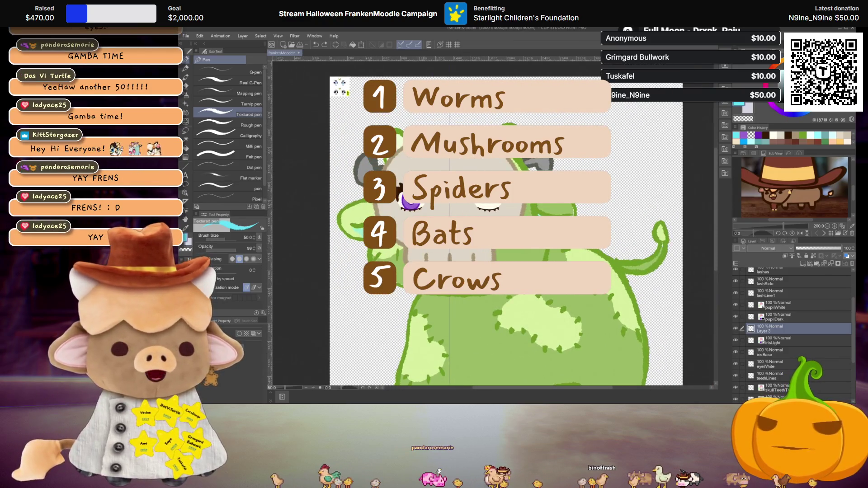
pyautogui.scroll(-1, 546, 234)
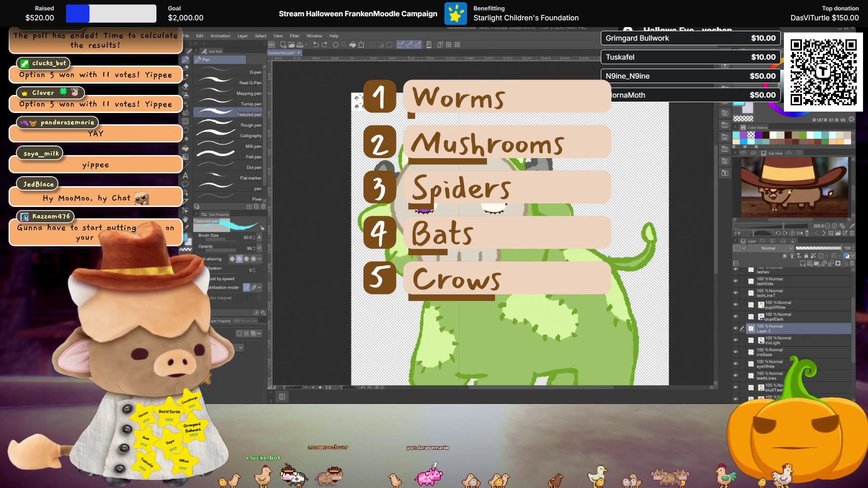
pyautogui.scroll(-3, 814, 337)
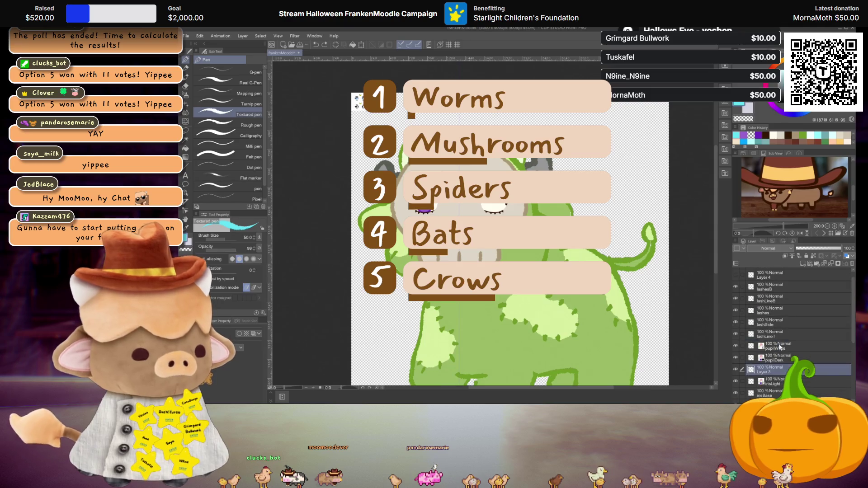
pyautogui.scroll(-2, 779, 339)
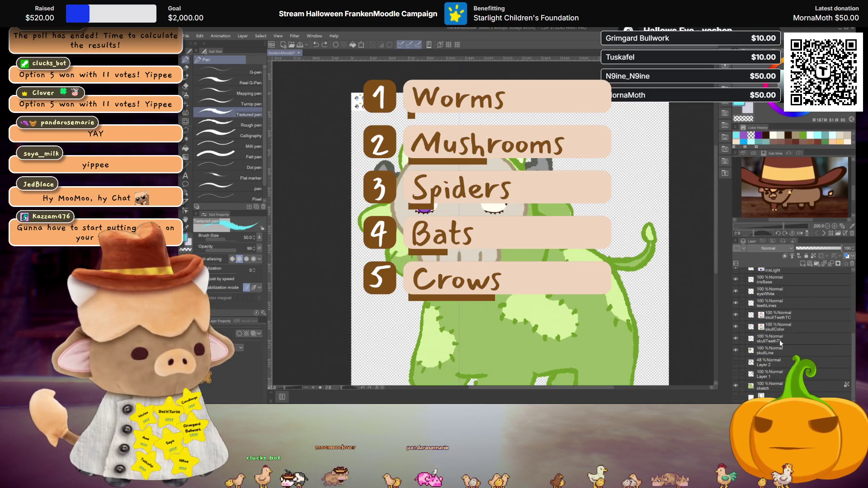
# - Show Layer 1 so the handwritten notes reappear over the character
pyautogui.click(735, 373)
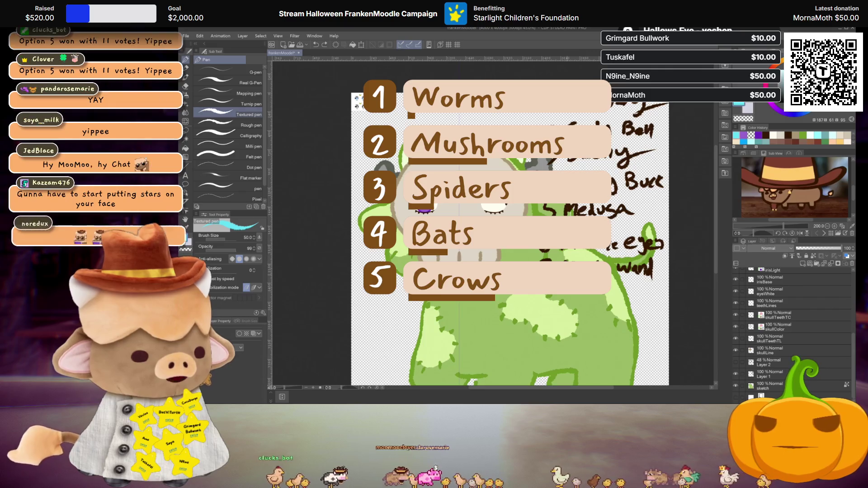
pyautogui.scroll(1, 488, 224)
pyautogui.scroll(2, 488, 224)
pyautogui.scroll(2, 488, 224)
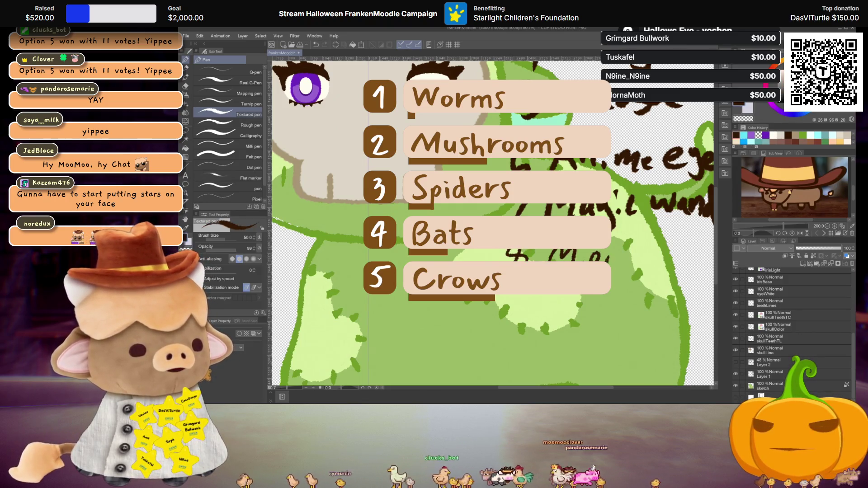
pyautogui.scroll(-2, 489, 224)
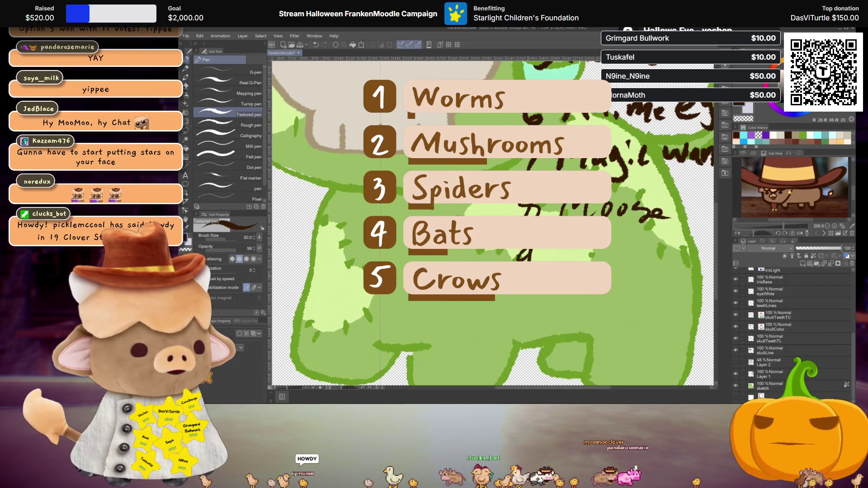
# - Finish handwriting 'Crow' as the ninth list entry, then recenter the character in view
pyautogui.moveTo(601, 258); pyautogui.dragTo(656, 252)
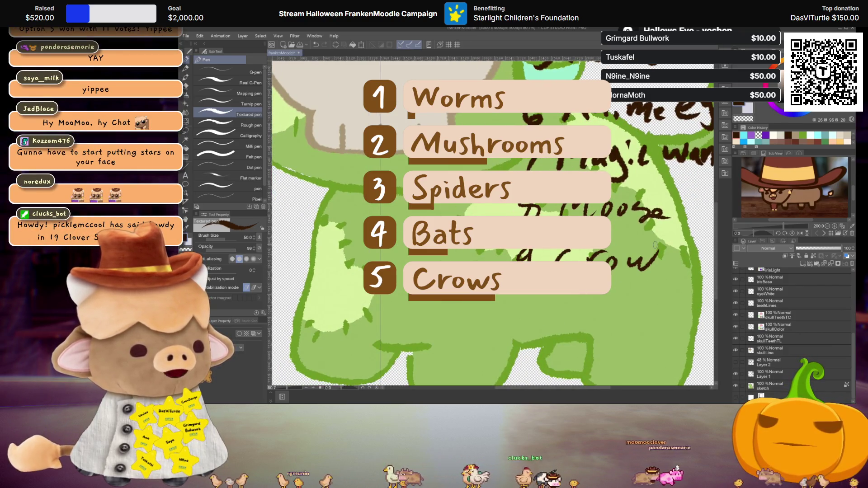
pyautogui.scroll(-2, 655, 246)
pyautogui.scroll(-2, 655, 245)
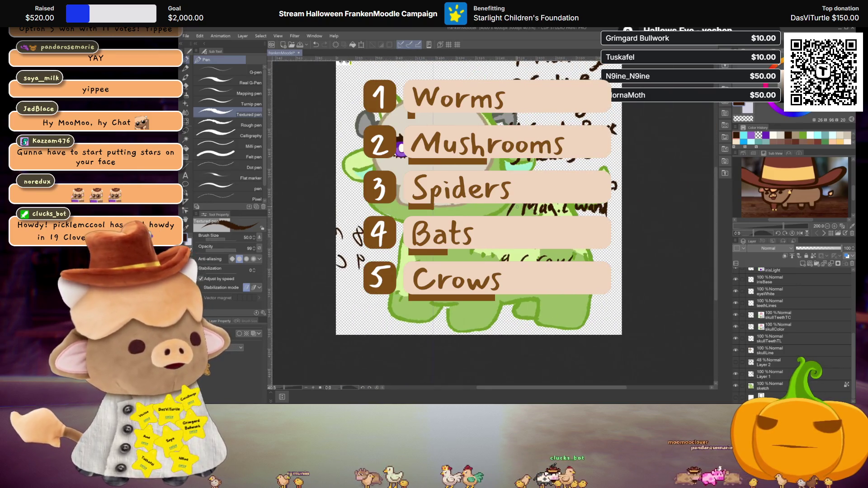
pyautogui.scroll(-1, 479, 197)
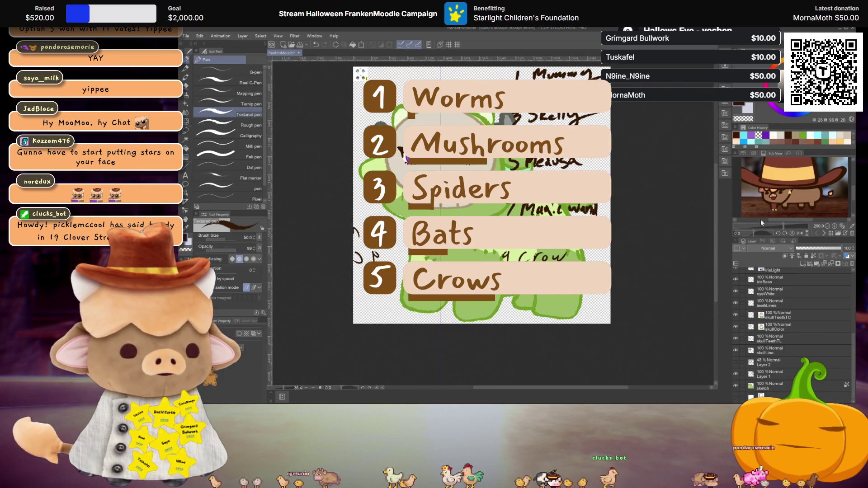
pyautogui.moveTo(474, 204); pyautogui.dragTo(456, 264)
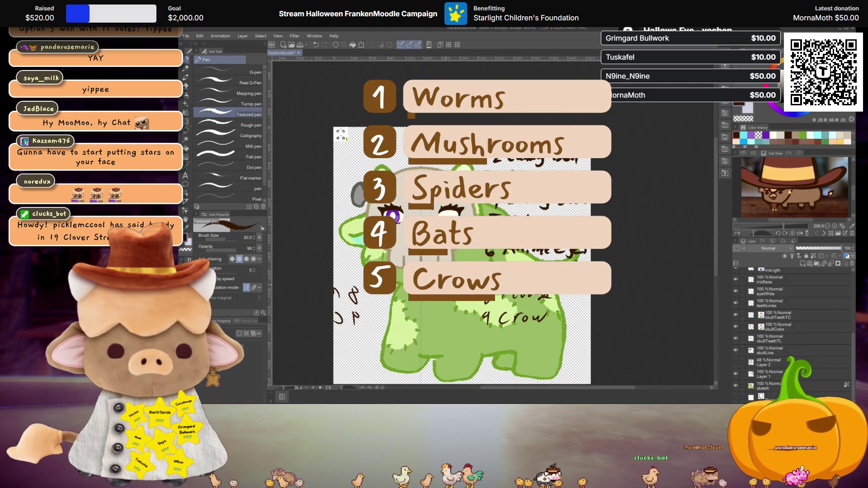
pyautogui.moveTo(475, 203); pyautogui.dragTo(516, 199)
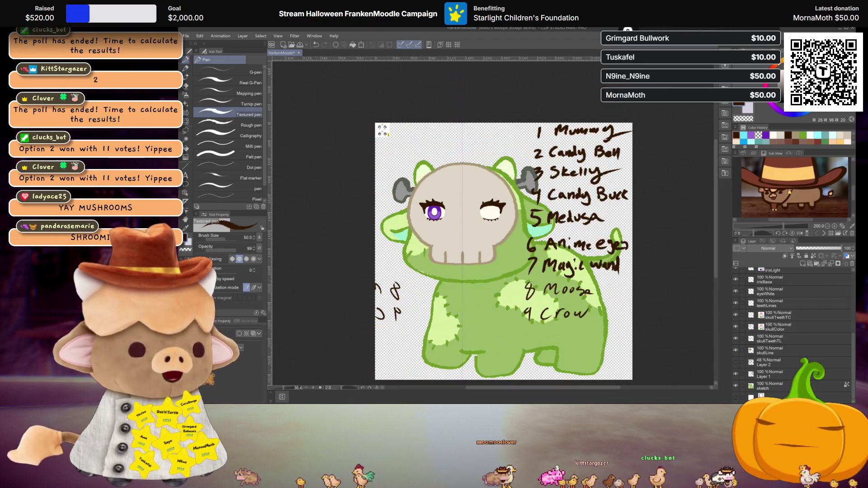
# - On Layer 1, handwrite '10 Mushroom' beneath '9 Crow' with the Textured pen
pyautogui.click(776, 372)
pyautogui.scroll(5, 555, 379)
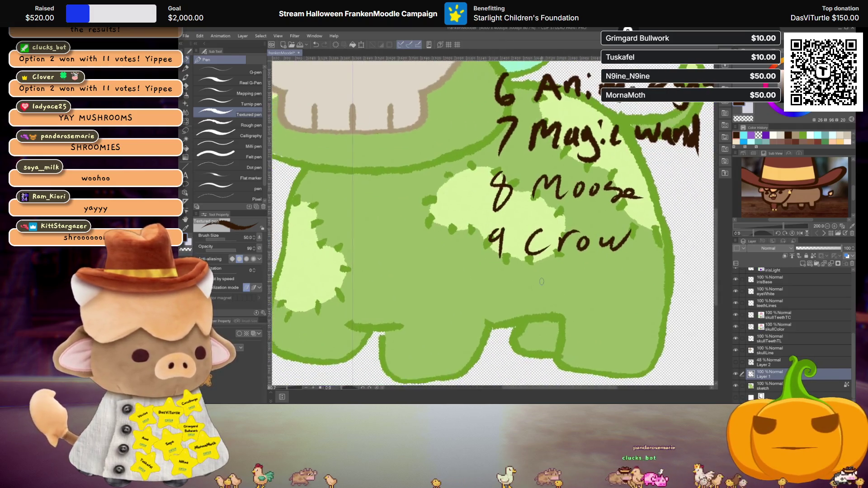
pyautogui.scroll(2, 513, 281)
pyautogui.moveTo(468, 269)
pyautogui.mouseDown()
pyautogui.moveTo(466, 310)
pyautogui.moveTo(480, 278)
pyautogui.mouseUp()
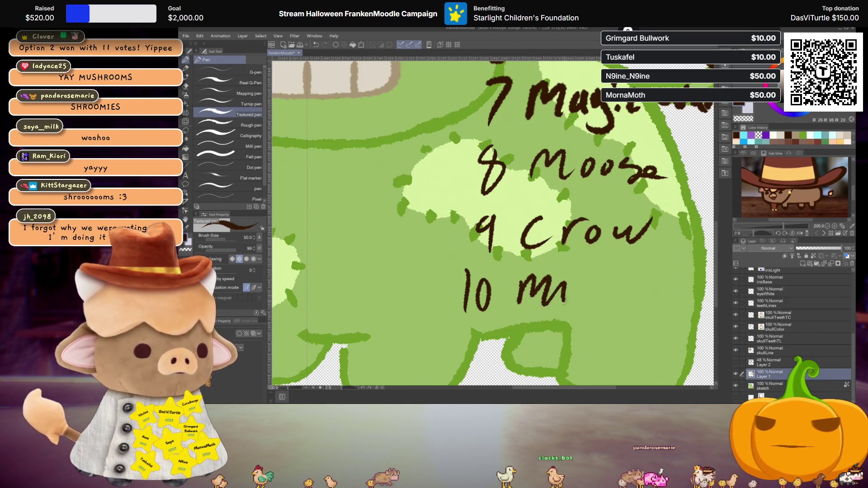
pyautogui.moveTo(633, 303); pyautogui.dragTo(644, 288)
pyautogui.moveTo(649, 288); pyautogui.dragTo(710, 302)
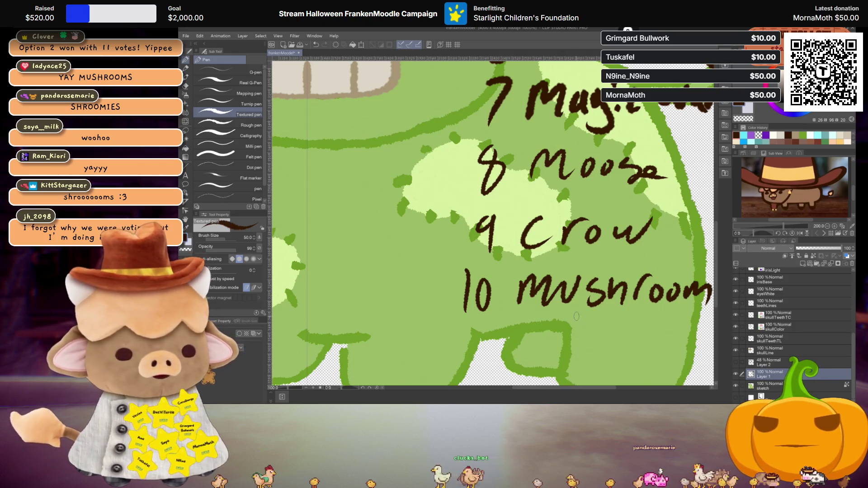
pyautogui.scroll(-2, 575, 316)
pyautogui.scroll(-2, 575, 316)
pyautogui.scroll(-1, 576, 316)
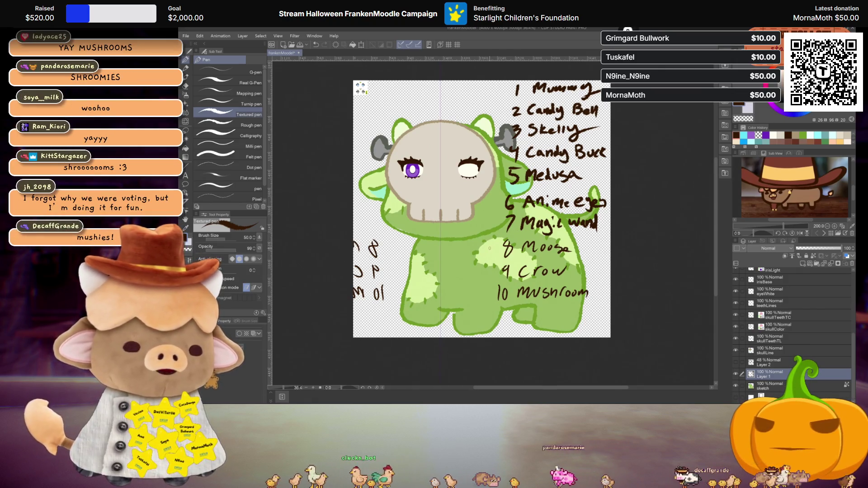
pyautogui.click(736, 373)
pyautogui.click(736, 373)
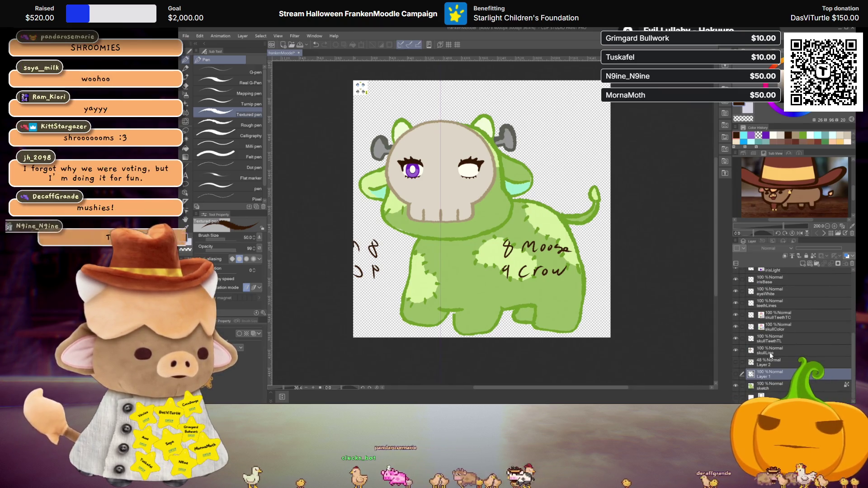
pyautogui.press('o')
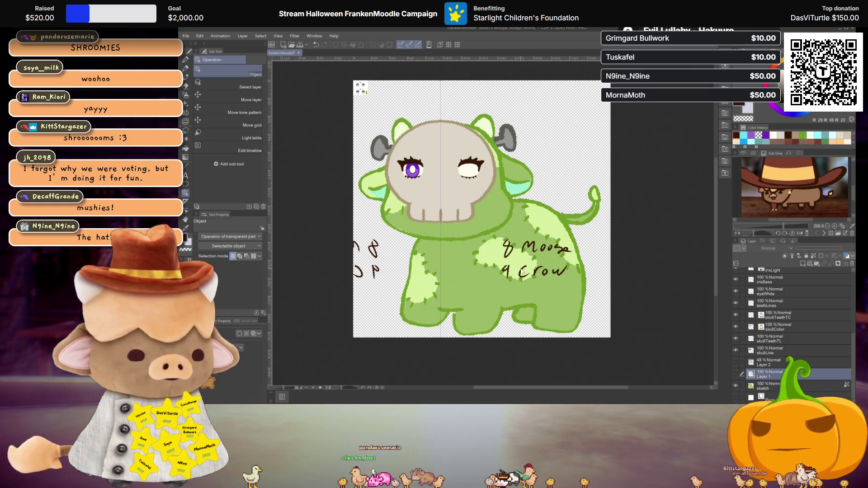
pyautogui.hotkey('ctrl', 'v')
pyautogui.moveTo(535, 260); pyautogui.dragTo(532, 269)
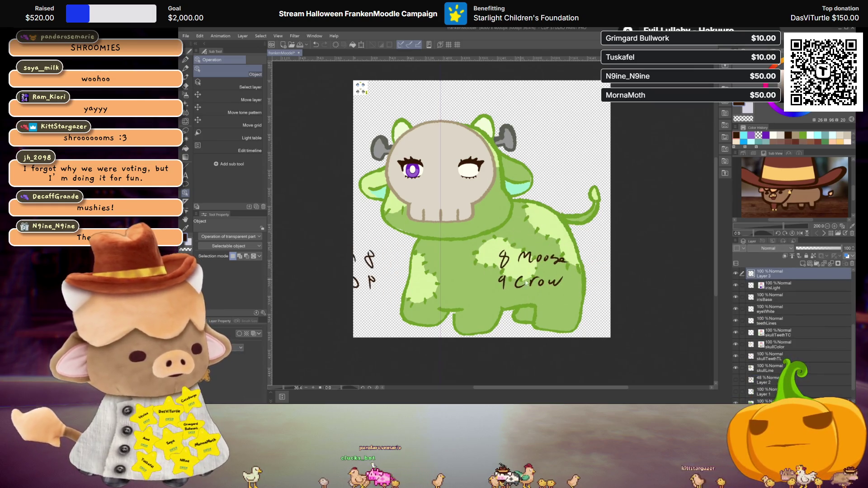
pyautogui.scroll(3, 798, 305)
pyautogui.moveTo(792, 305)
pyautogui.mouseDown()
pyautogui.moveTo(777, 339)
pyautogui.moveTo(794, 315)
pyautogui.mouseUp()
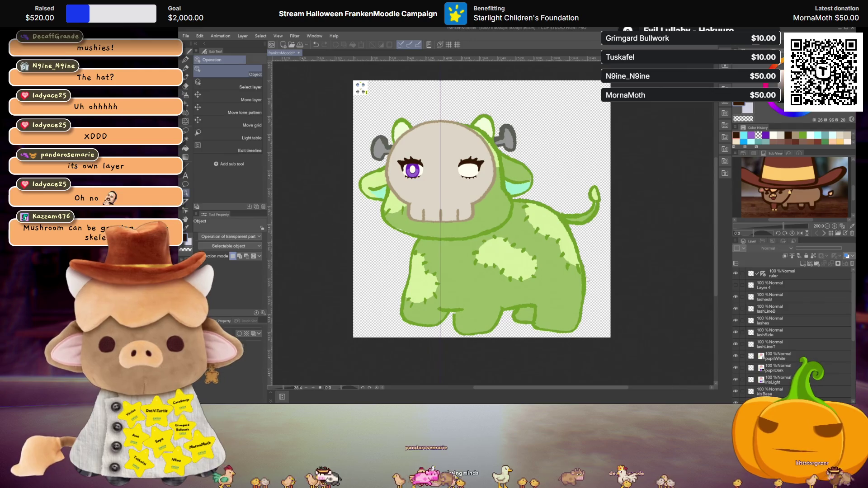
pyautogui.scroll(2, 432, 135)
pyautogui.scroll(2, 434, 150)
pyautogui.scroll(-1, 442, 176)
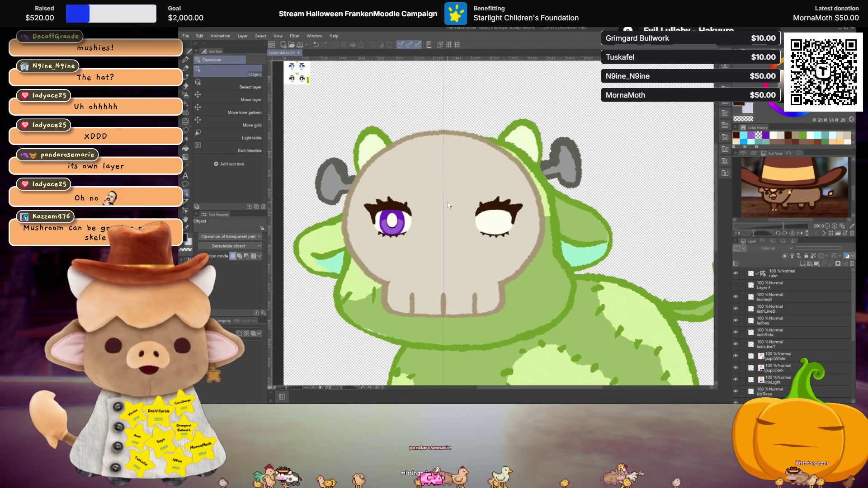
pyautogui.scroll(1, 448, 204)
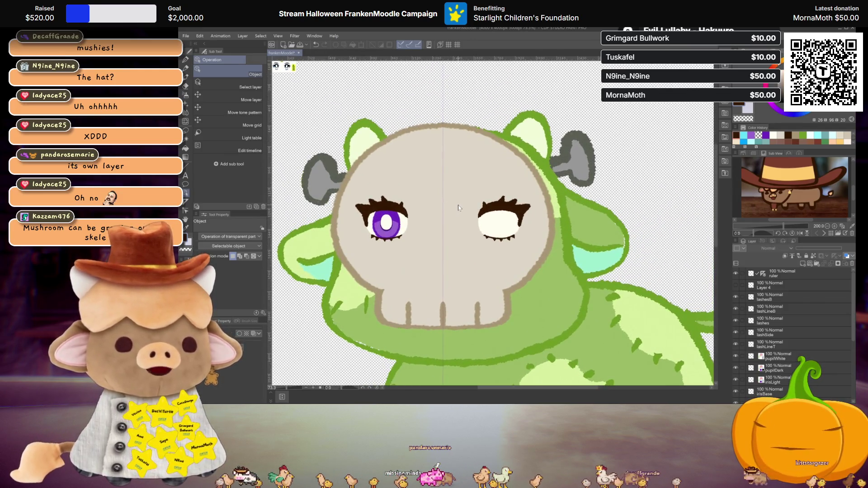
pyautogui.scroll(1, 459, 208)
pyautogui.scroll(-1, 467, 203)
pyautogui.scroll(-1, 484, 202)
pyautogui.scroll(-1, 485, 201)
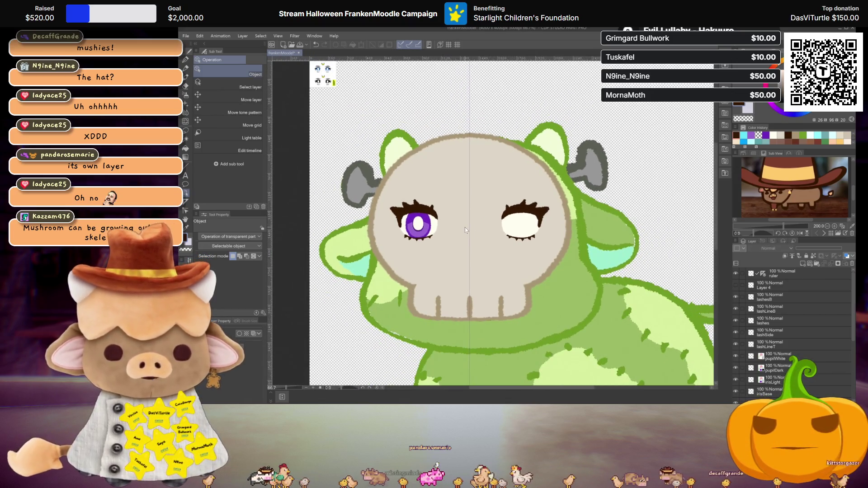
pyautogui.scroll(1, 482, 231)
pyautogui.scroll(1, 487, 233)
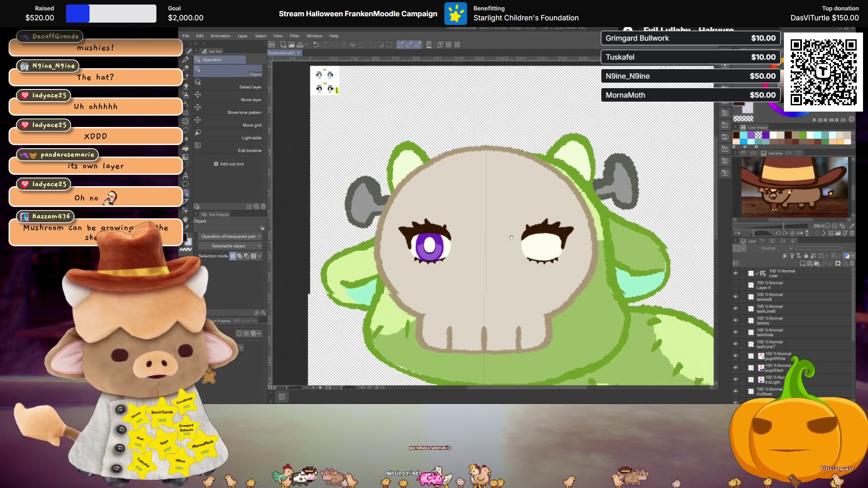
pyautogui.scroll(1, 488, 238)
pyautogui.scroll(1, 490, 243)
pyautogui.scroll(1, 493, 252)
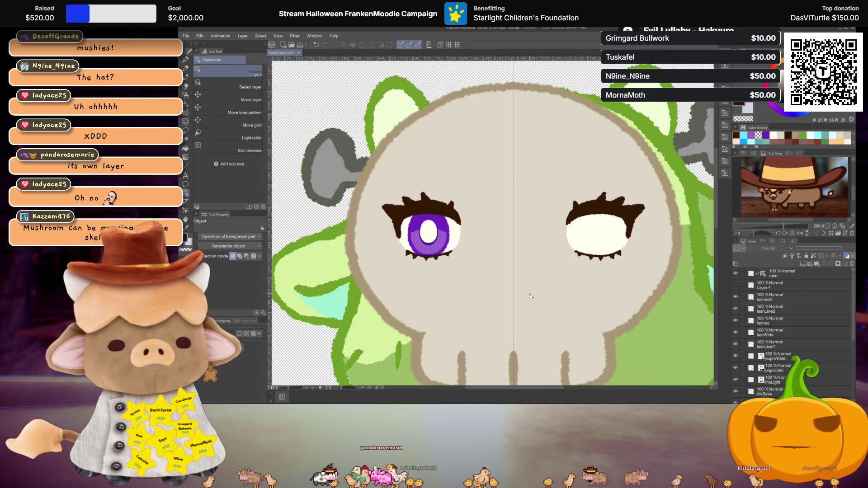
pyautogui.scroll(1, 525, 291)
pyautogui.scroll(1, 520, 288)
pyautogui.scroll(1, 542, 282)
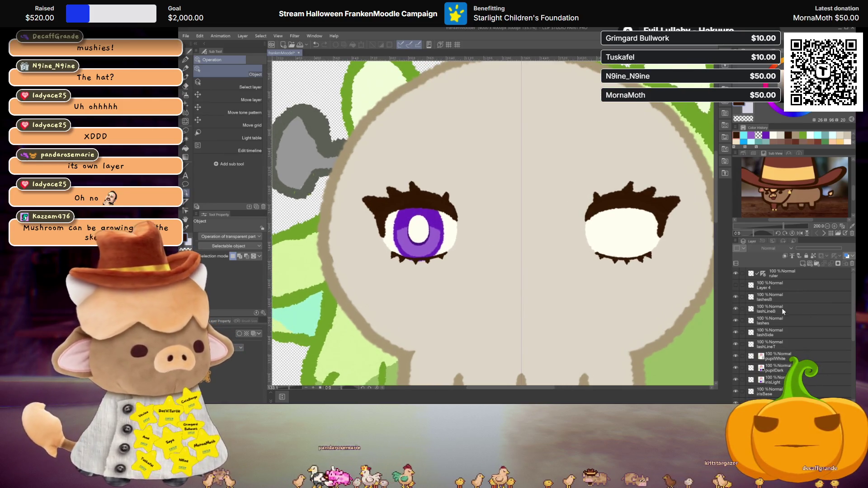
pyautogui.click(735, 287)
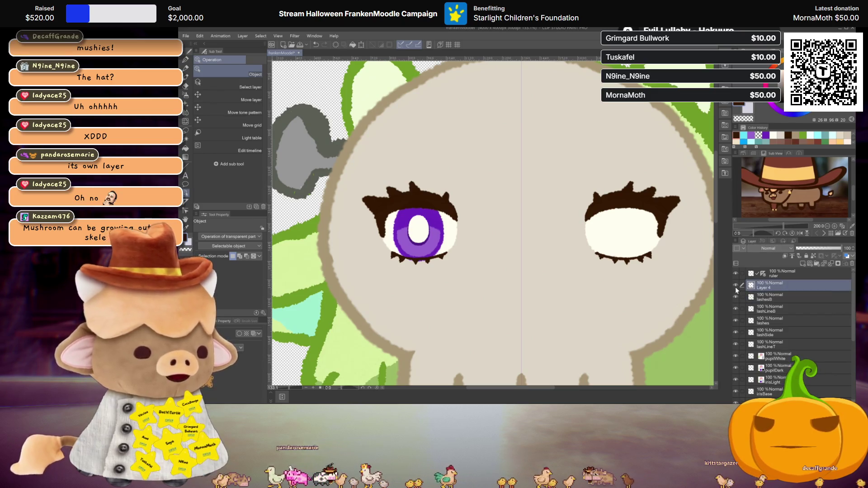
pyautogui.scroll(-1, 545, 260)
pyautogui.scroll(-1, 545, 262)
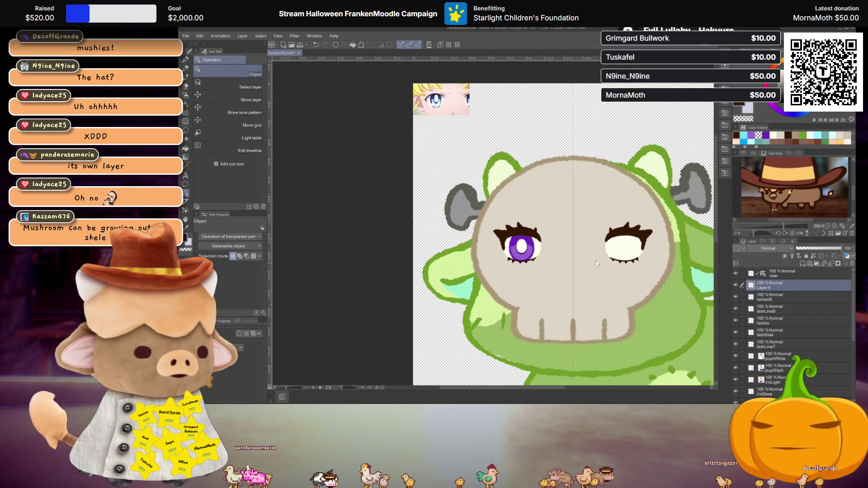
pyautogui.scroll(-2, 546, 262)
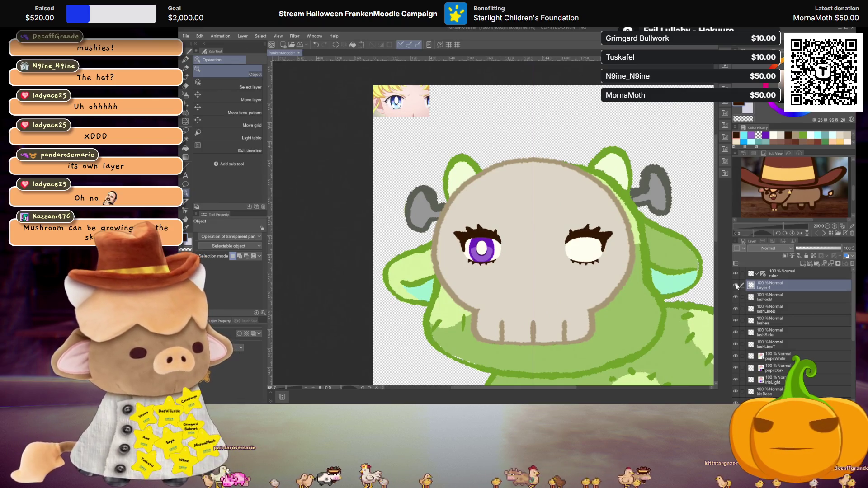
pyautogui.scroll(-1, 773, 313)
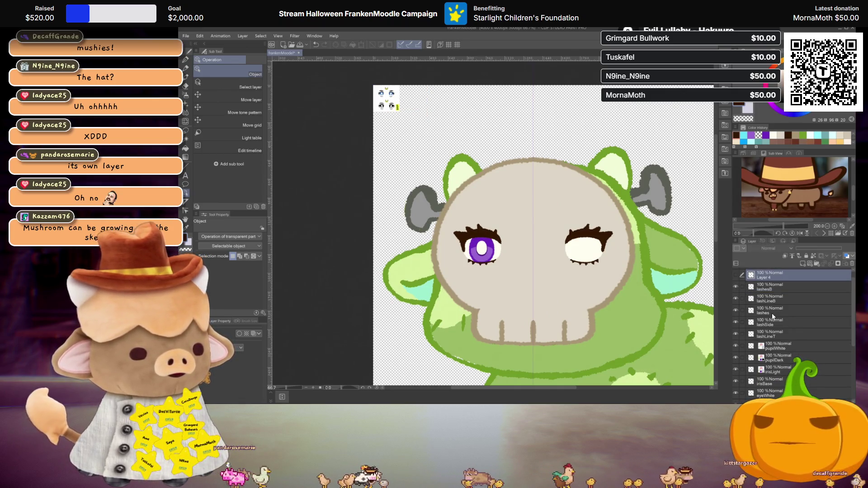
pyautogui.scroll(-2, 772, 312)
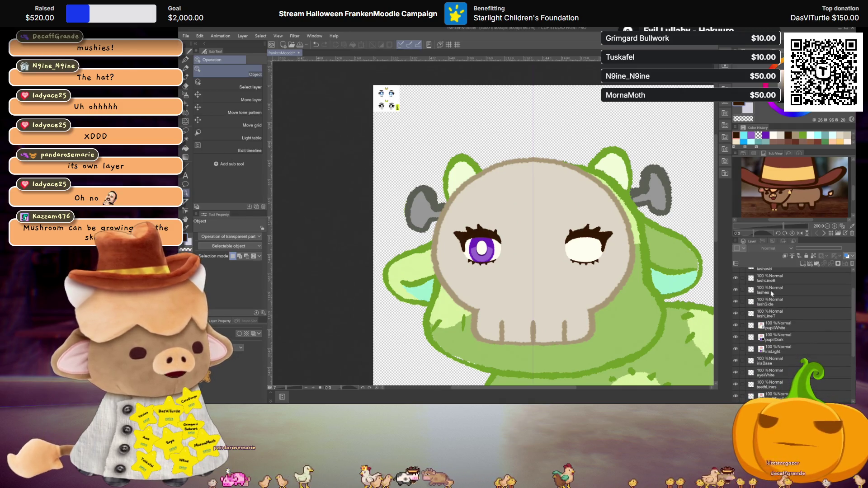
pyautogui.scroll(-1, 773, 308)
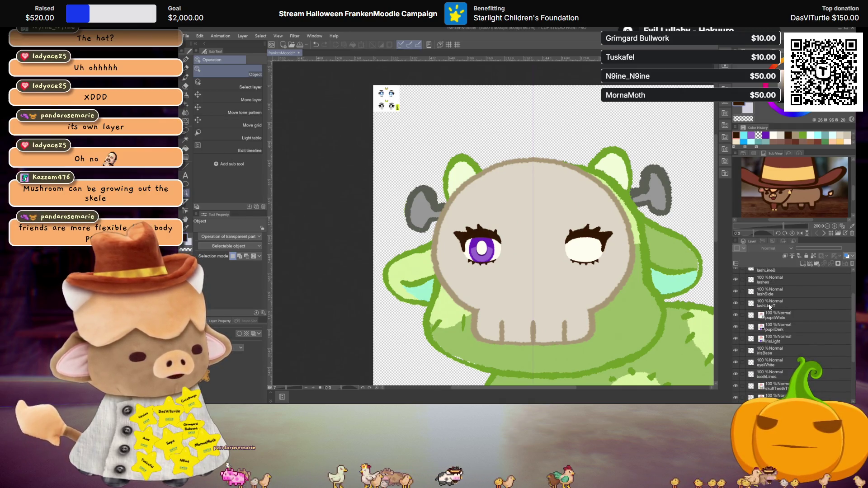
pyautogui.moveTo(769, 306); pyautogui.dragTo(782, 322)
# - Add a new raster layer above irisLight and ready the Textured pen on it
pyautogui.click(783, 330)
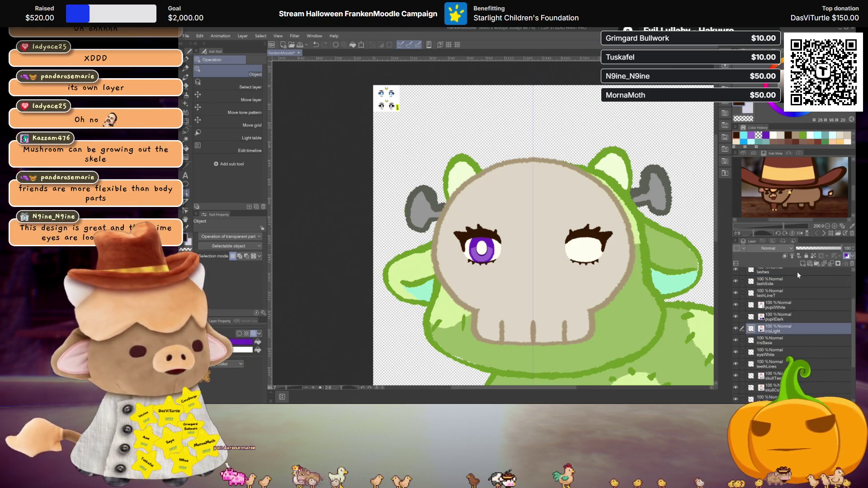
pyautogui.click(802, 266)
pyautogui.scroll(2, 491, 270)
pyautogui.scroll(2, 491, 270)
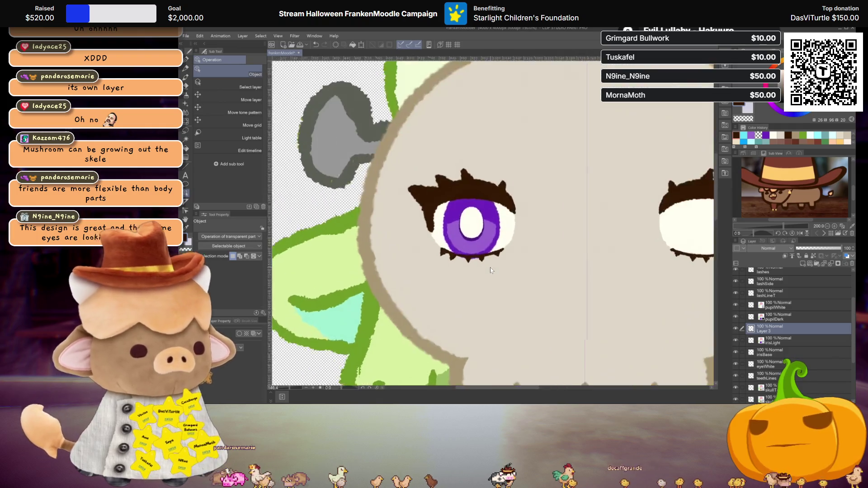
pyautogui.scroll(2, 491, 270)
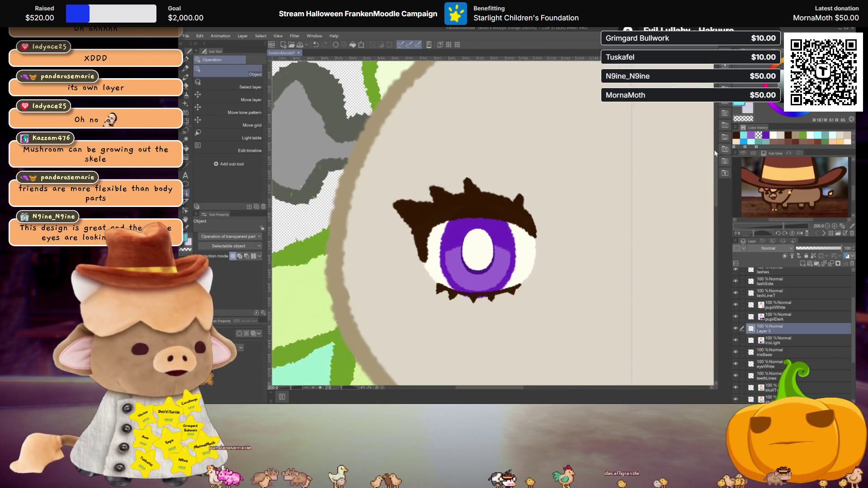
pyautogui.scroll(1, 504, 262)
pyautogui.scroll(1, 503, 263)
pyautogui.scroll(1, 503, 263)
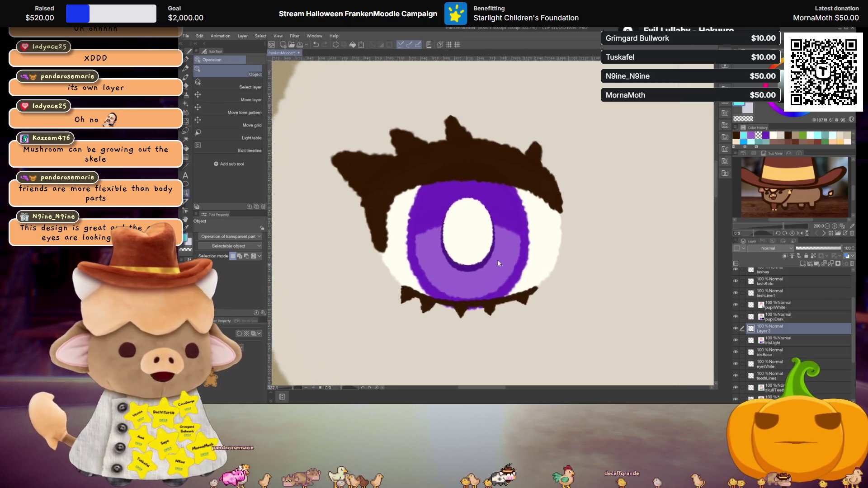
pyautogui.click(491, 252)
pyautogui.click(773, 327)
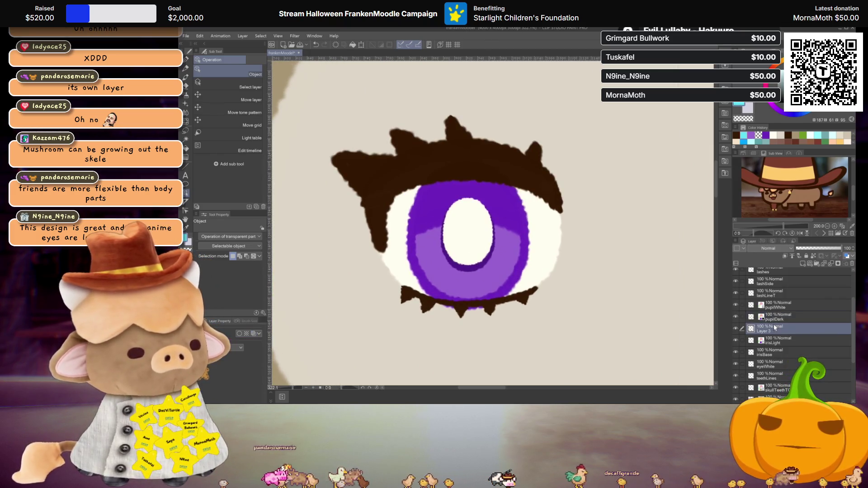
pyautogui.press('p')
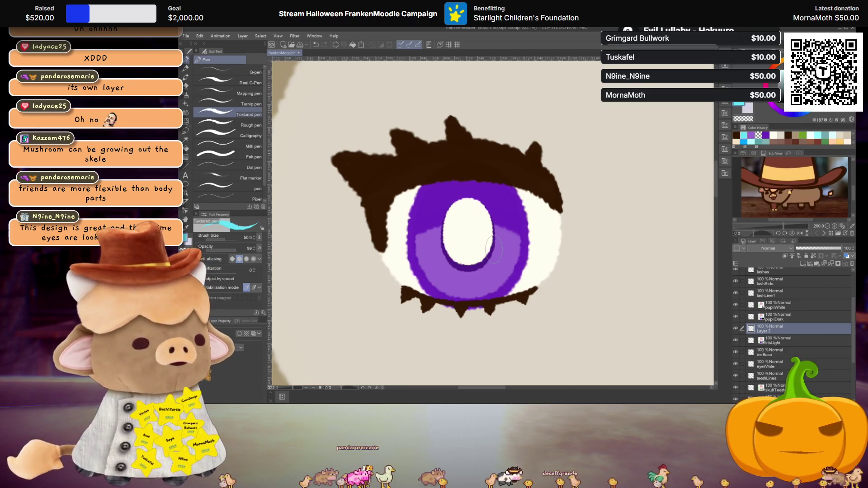
# - Paint a cyan highlight on the purple iris beside the pupil, retrying strokes and trimming its lower end
pyautogui.moveTo(494, 230); pyautogui.dragTo(516, 239)
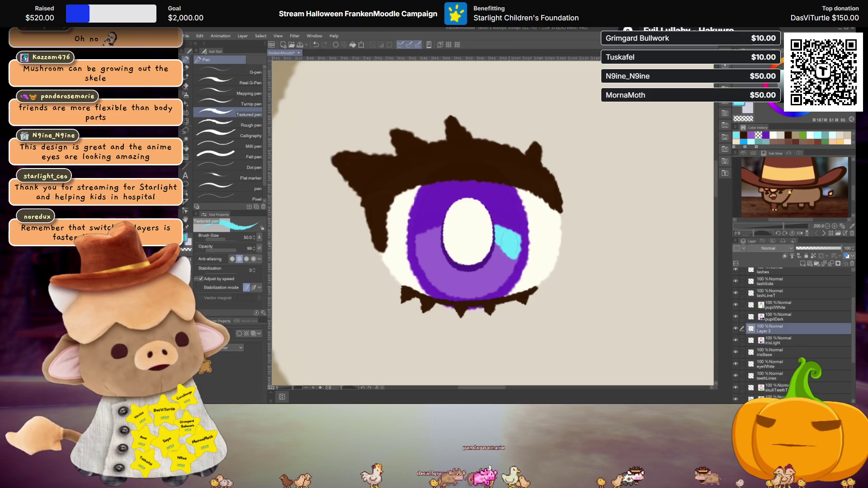
pyautogui.press('Delete')
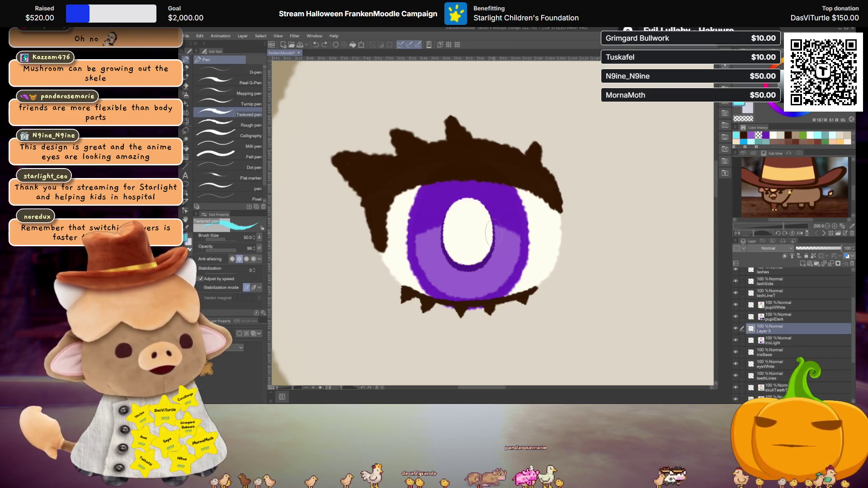
pyautogui.moveTo(491, 223)
pyautogui.mouseDown()
pyautogui.moveTo(519, 241)
pyautogui.moveTo(516, 259)
pyautogui.mouseUp()
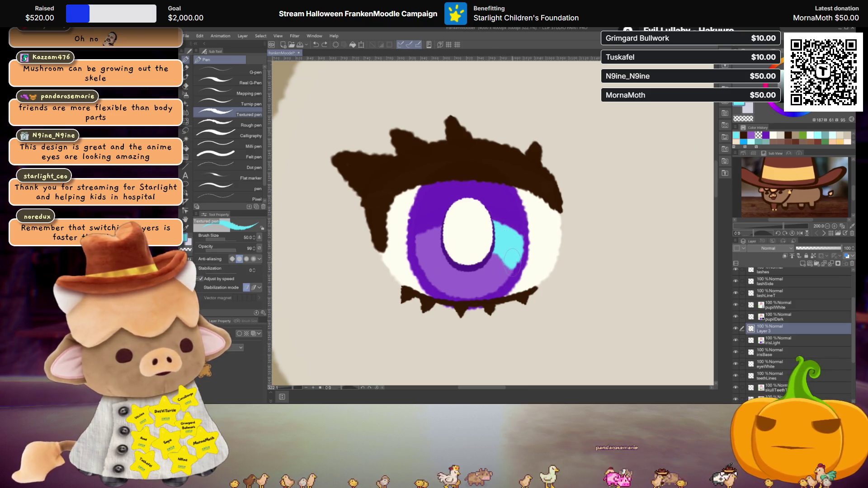
pyautogui.hotkey('ctrl', 'z')
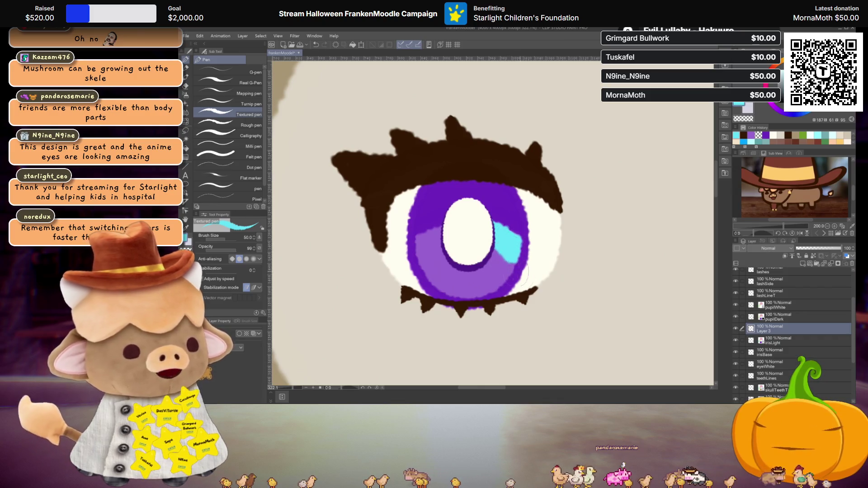
pyautogui.moveTo(509, 227); pyautogui.dragTo(512, 261)
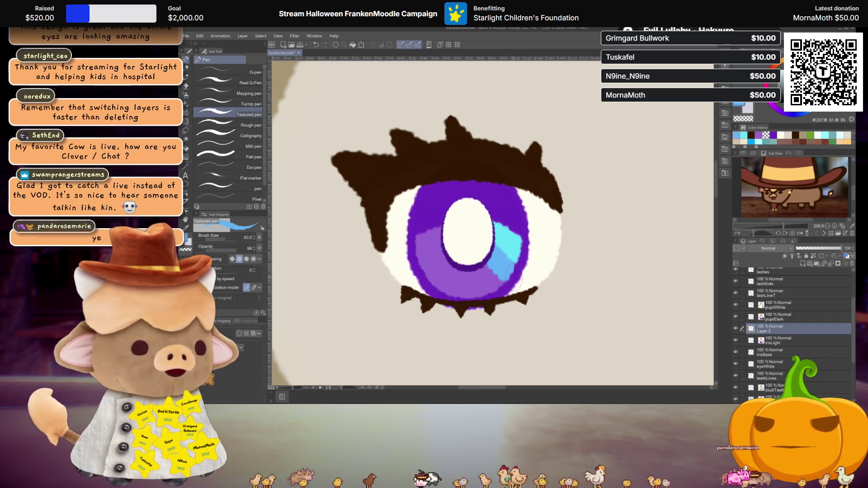
pyautogui.moveTo(506, 257); pyautogui.dragTo(507, 284)
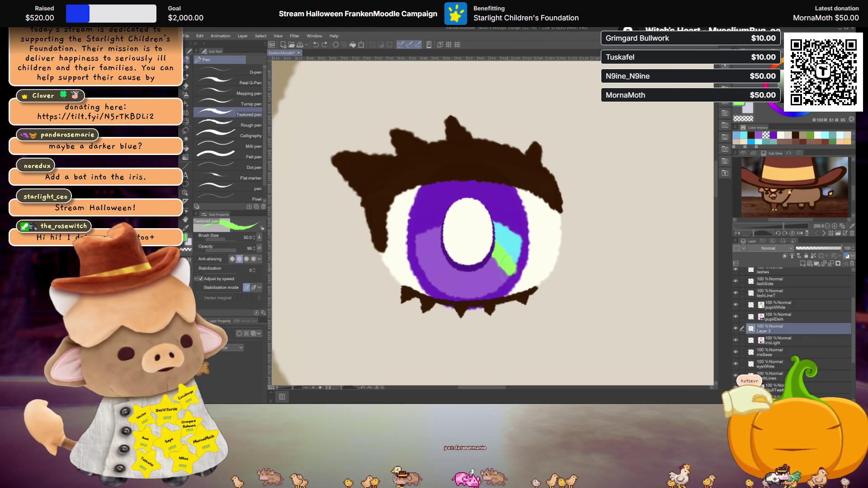
pyautogui.moveTo(508, 272); pyautogui.dragTo(493, 261)
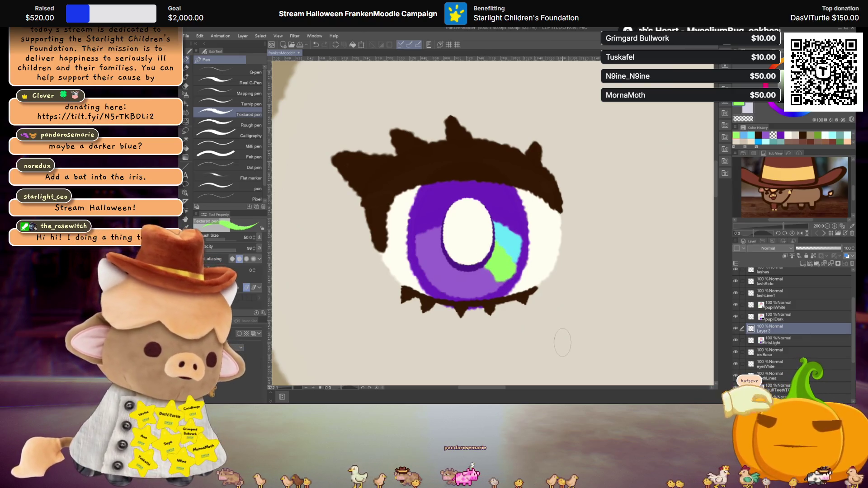
pyautogui.hotkey('ctrl', 'z')
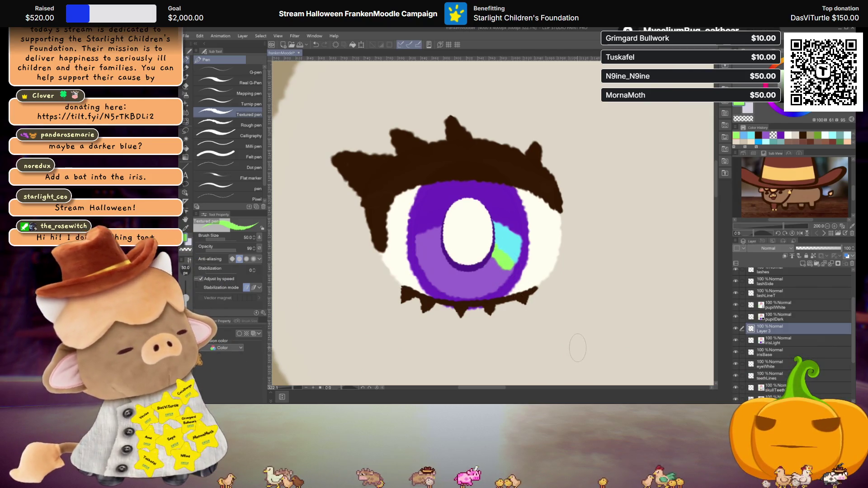
pyautogui.scroll(-3, 570, 331)
pyautogui.scroll(-2, 562, 320)
pyautogui.scroll(-1, 535, 237)
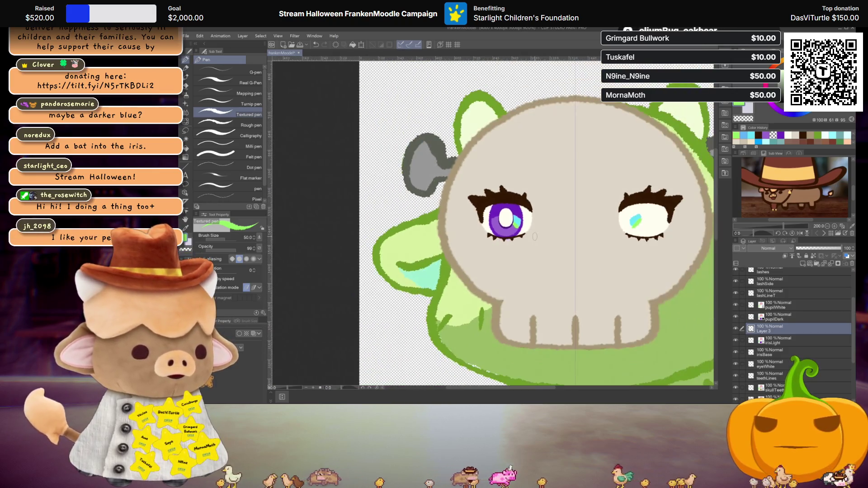
pyautogui.scroll(2, 535, 236)
pyautogui.scroll(1, 536, 241)
pyautogui.scroll(1, 538, 248)
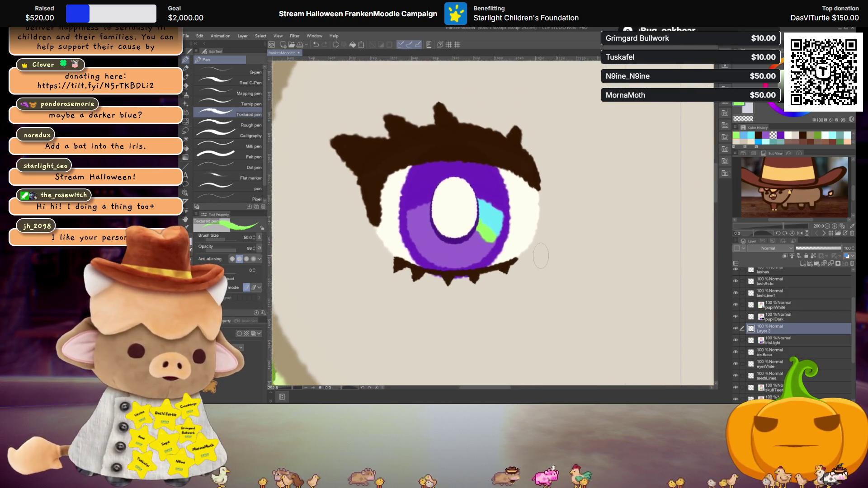
pyautogui.scroll(1, 540, 258)
pyautogui.hotkey('ctrl', 'z')
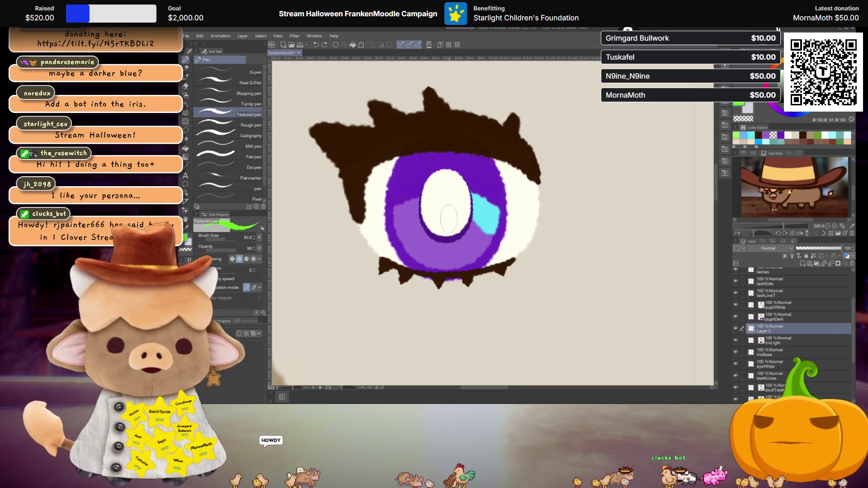
pyautogui.scroll(1, 510, 193)
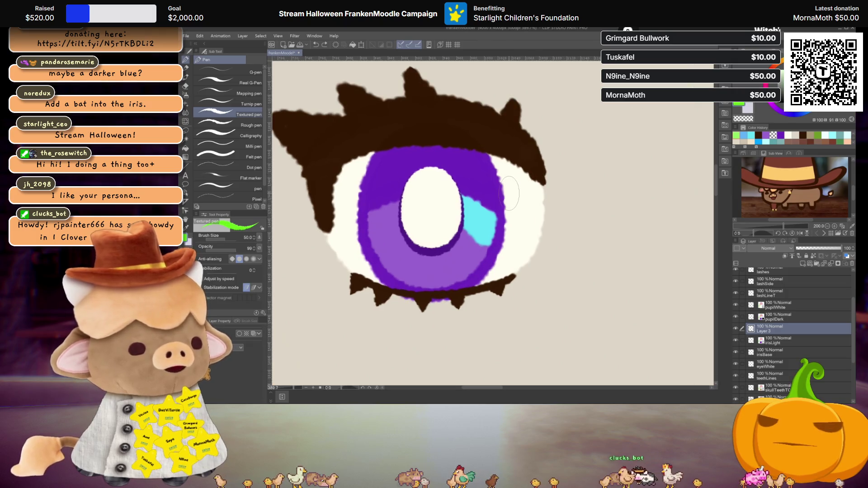
pyautogui.moveTo(467, 224); pyautogui.dragTo(487, 256)
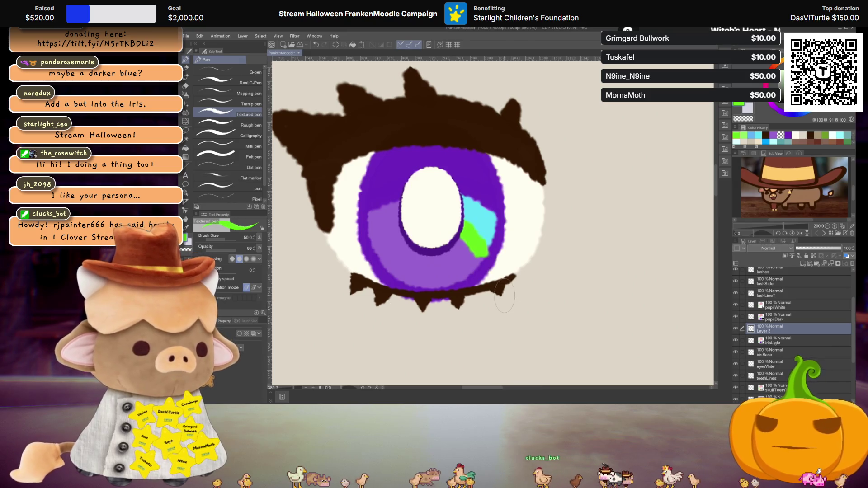
pyautogui.hotkey('ctrl', 'z')
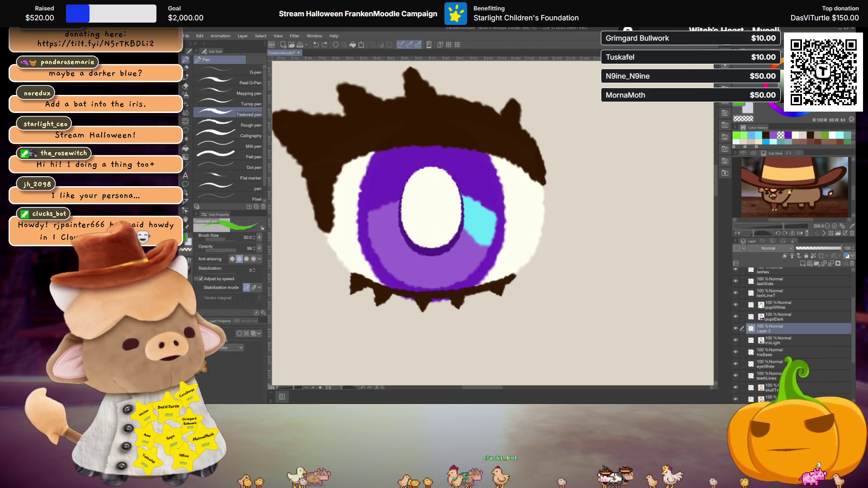
pyautogui.moveTo(464, 230); pyautogui.dragTo(481, 251)
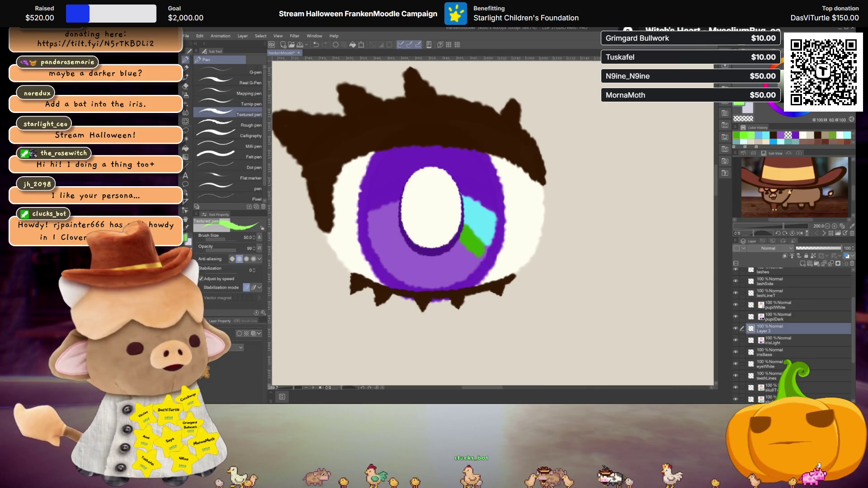
pyautogui.moveTo(469, 228)
pyautogui.mouseDown()
pyautogui.moveTo(478, 251)
pyautogui.moveTo(479, 238)
pyautogui.mouseUp()
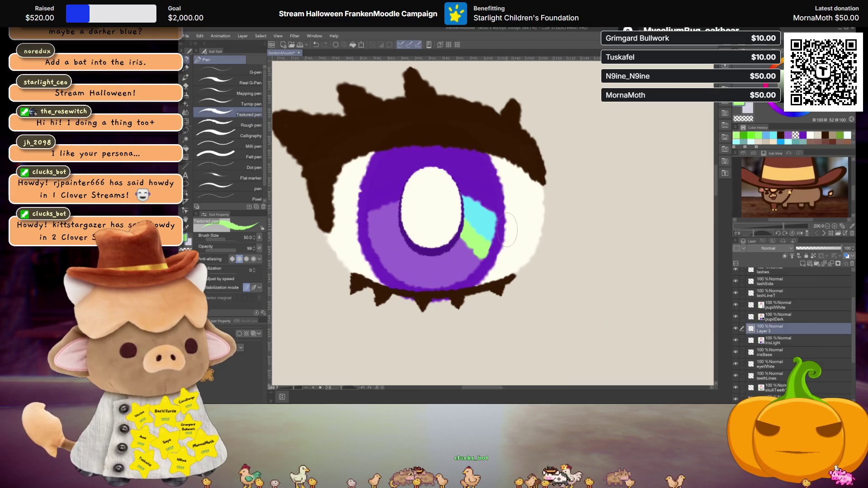
pyautogui.scroll(-3, 507, 230)
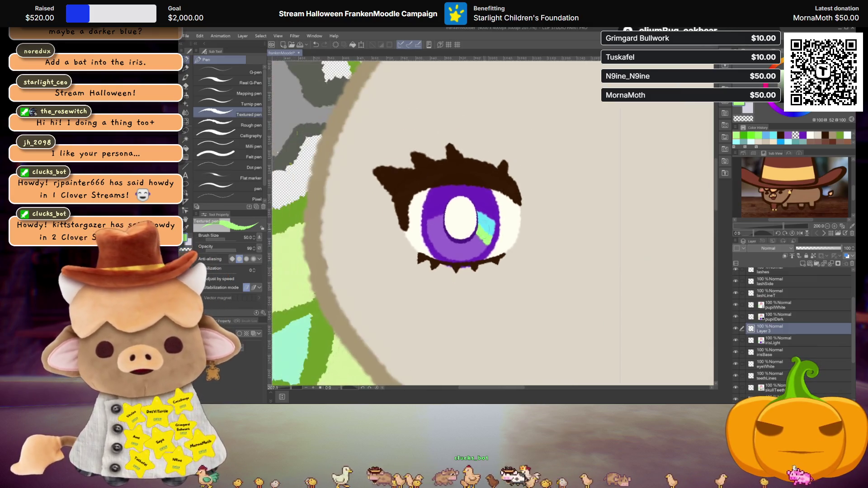
pyautogui.scroll(-3, 513, 236)
pyautogui.scroll(-2, 513, 236)
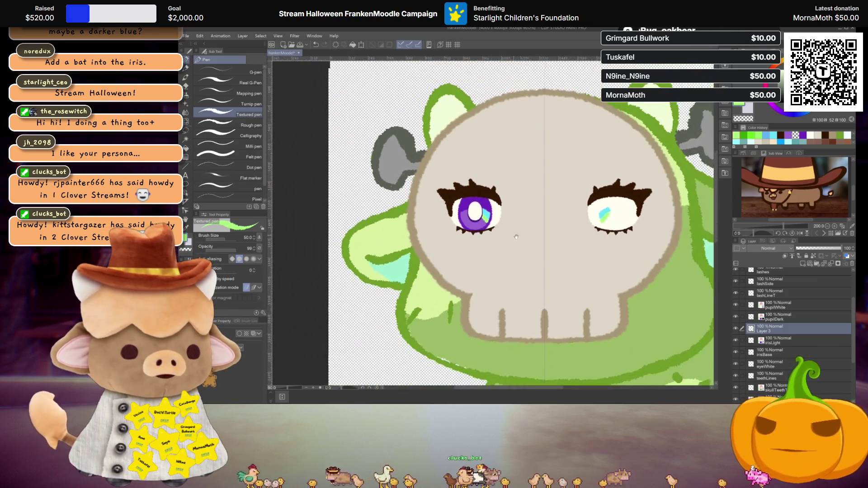
pyautogui.scroll(2, 540, 243)
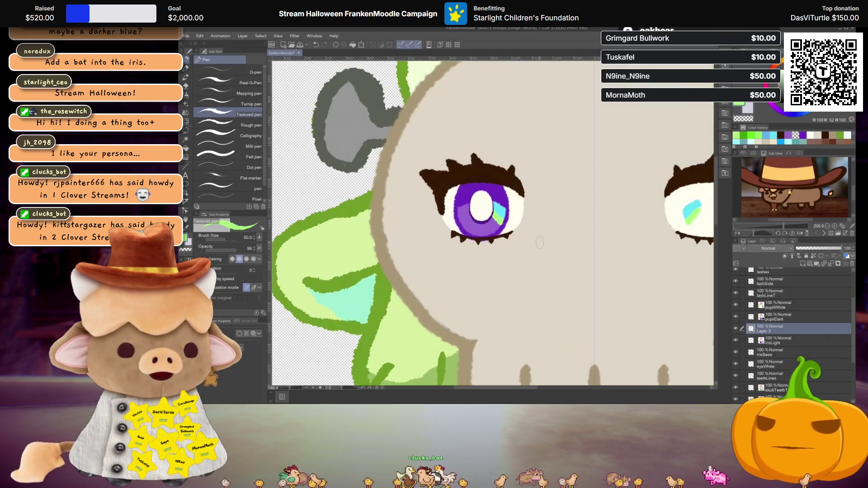
pyautogui.scroll(2, 536, 241)
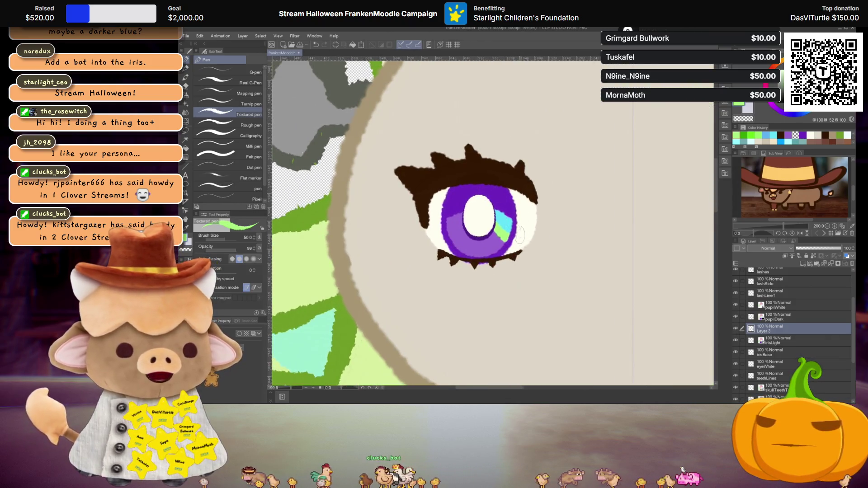
pyautogui.scroll(-2, 524, 290)
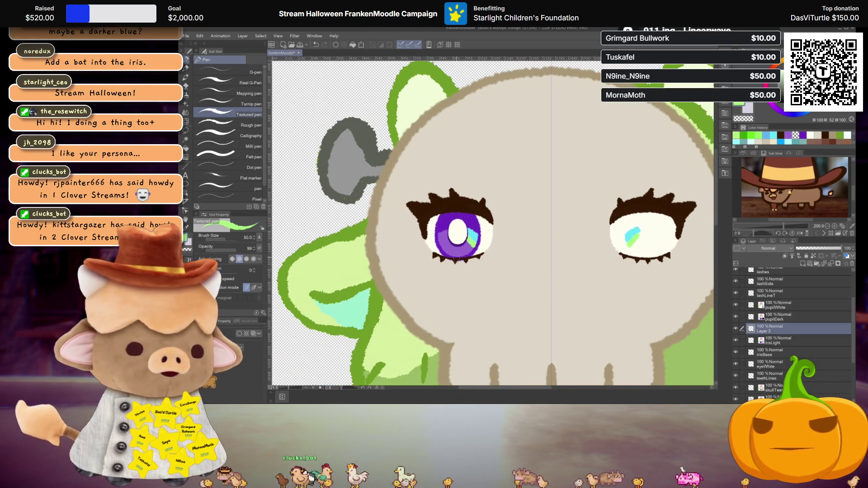
pyautogui.scroll(1, 455, 260)
pyautogui.scroll(1, 467, 257)
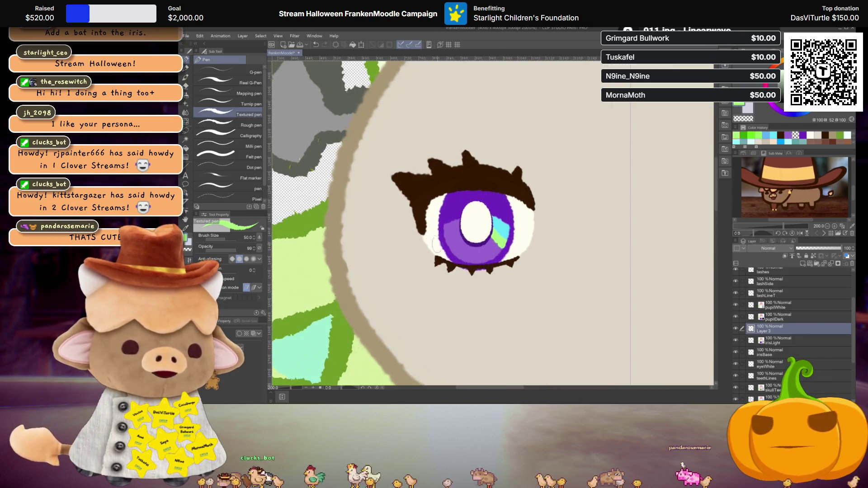
pyautogui.scroll(1, 478, 252)
pyautogui.scroll(1, 477, 252)
pyautogui.scroll(1, 478, 252)
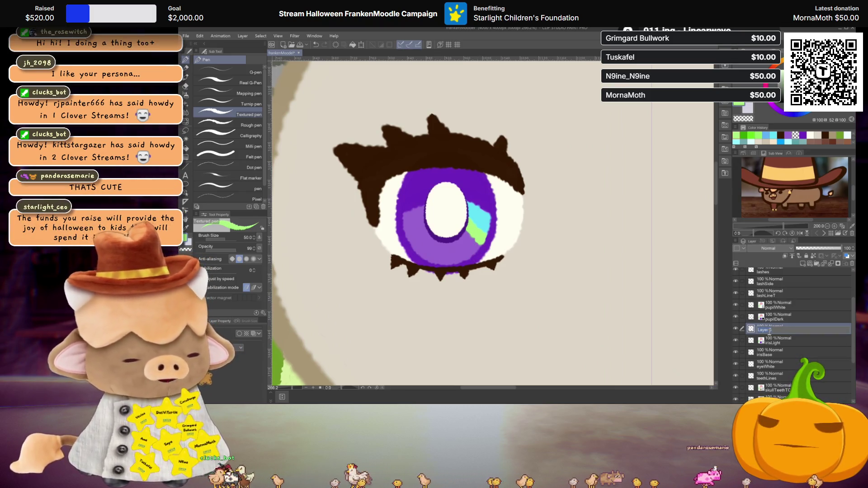
# - Rename Layer 5 to irisAccent and add a new layer above it
pyautogui.press('BackSpace')
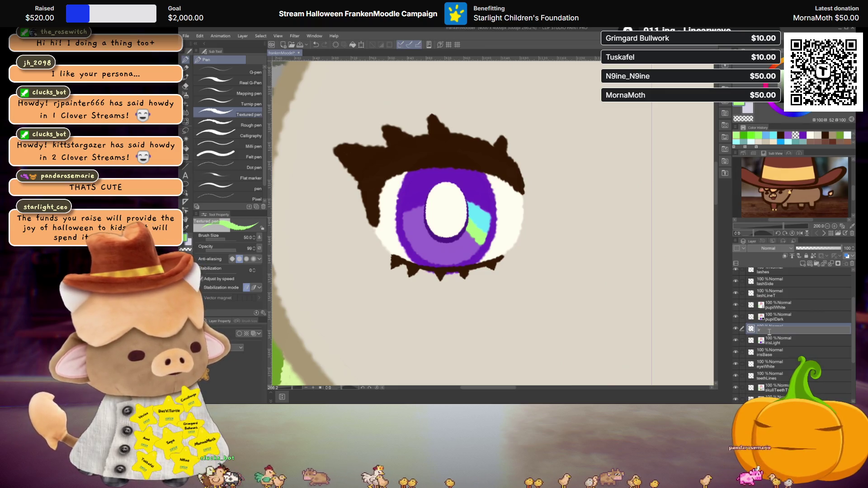
pyautogui.write('irisAcce')
pyautogui.press('Return')
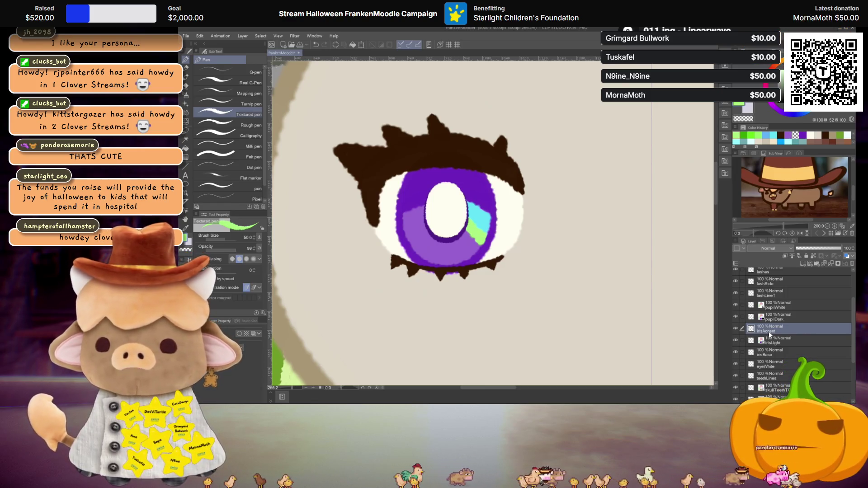
pyautogui.scroll(-1, 533, 271)
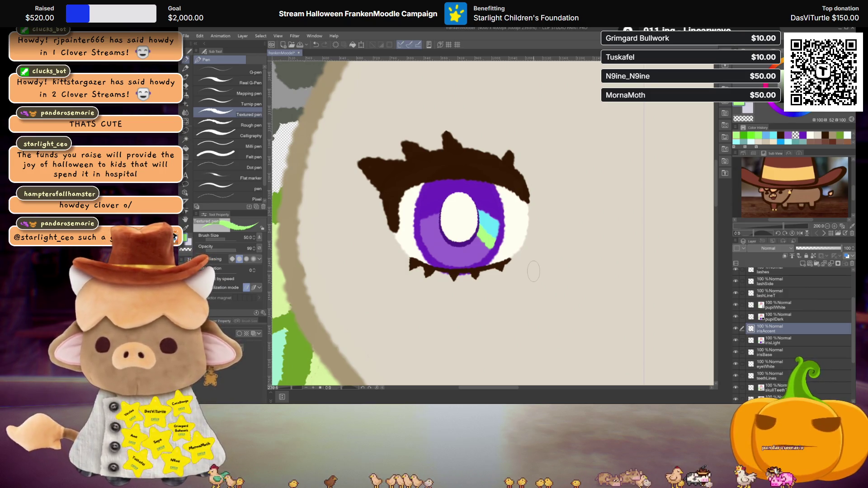
pyautogui.scroll(1, 533, 272)
pyautogui.scroll(1, 506, 309)
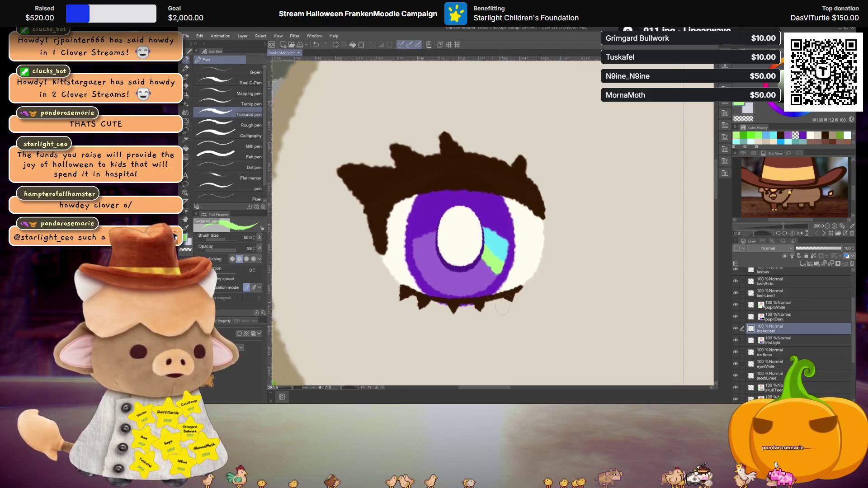
pyautogui.scroll(-1, 506, 306)
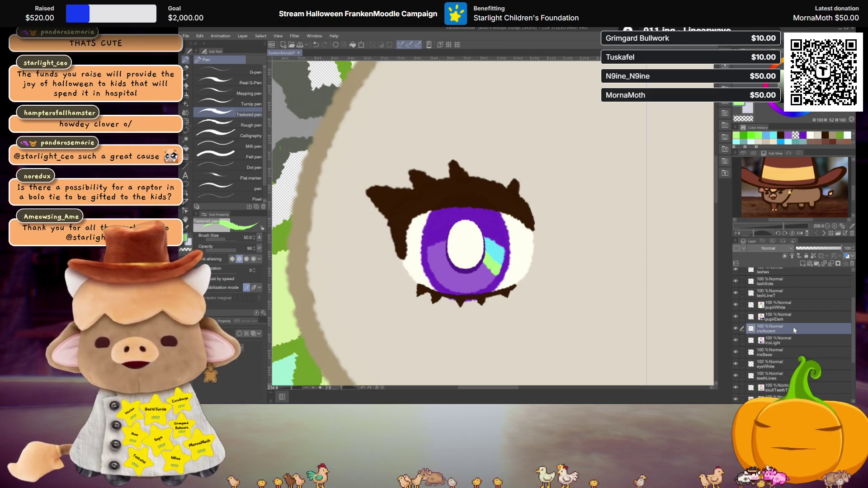
pyautogui.scroll(2, 486, 289)
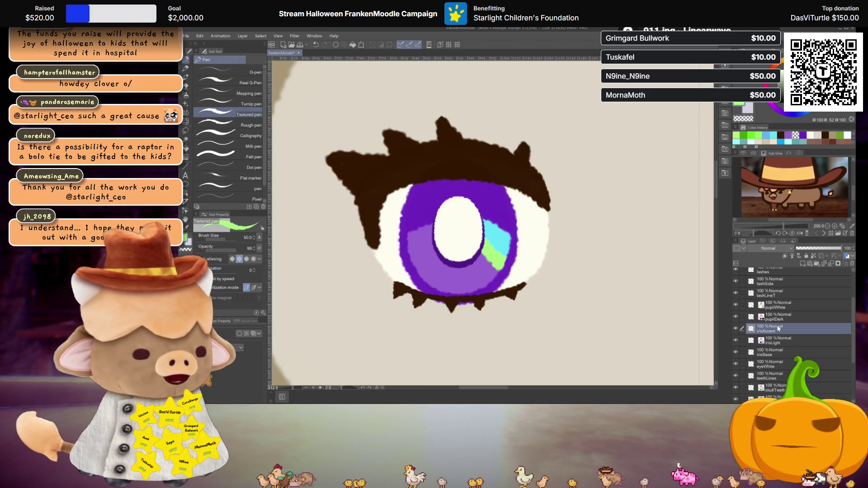
pyautogui.click(814, 256)
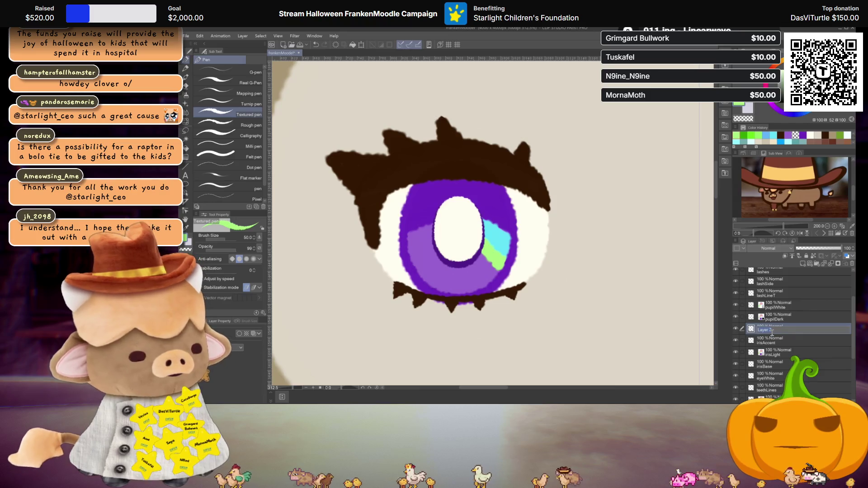
pyautogui.write('ight_c')
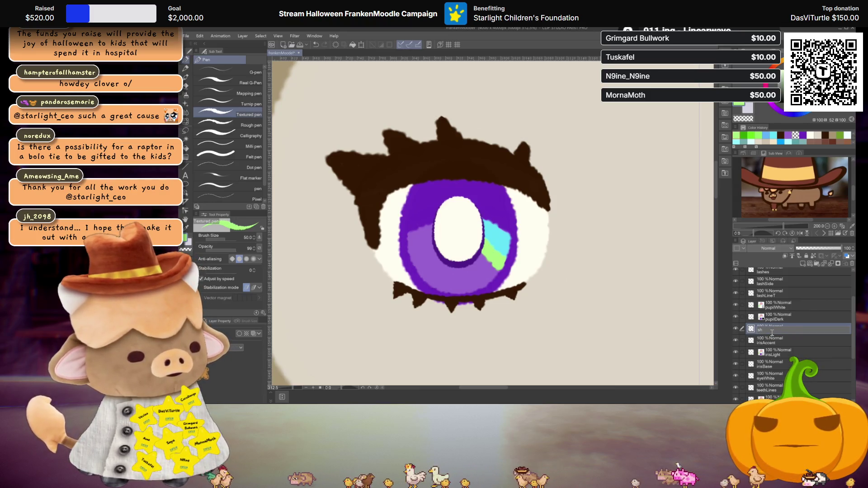
pyautogui.write('e')
# - Name the new layer shine and paint white shine spots on the lower purple iris
pyautogui.press('Return')
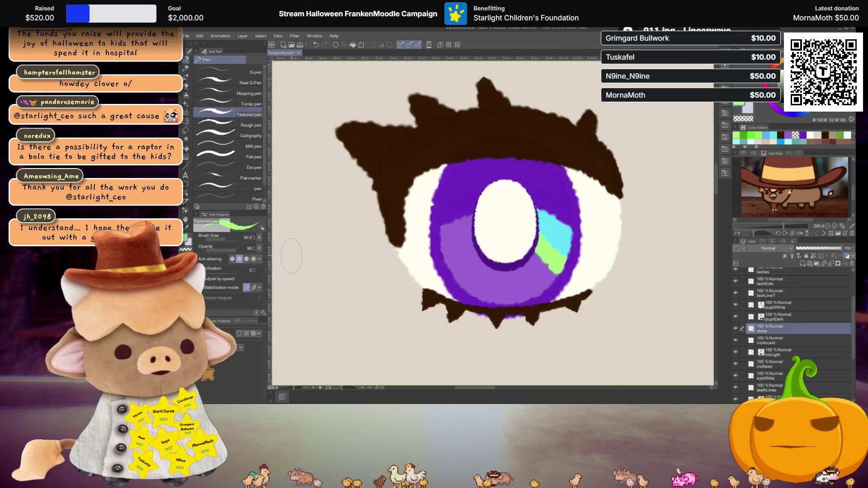
pyautogui.scroll(2, 434, 253)
pyautogui.moveTo(434, 252); pyautogui.dragTo(421, 253)
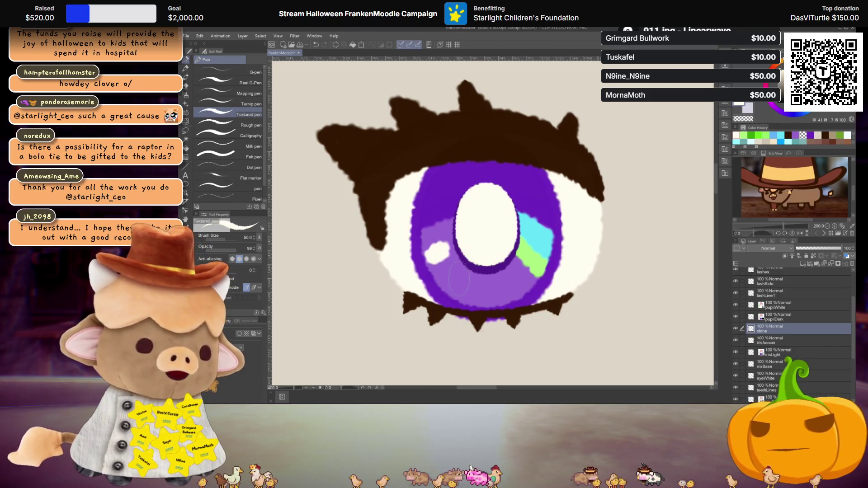
pyautogui.moveTo(453, 279); pyautogui.dragTo(510, 290)
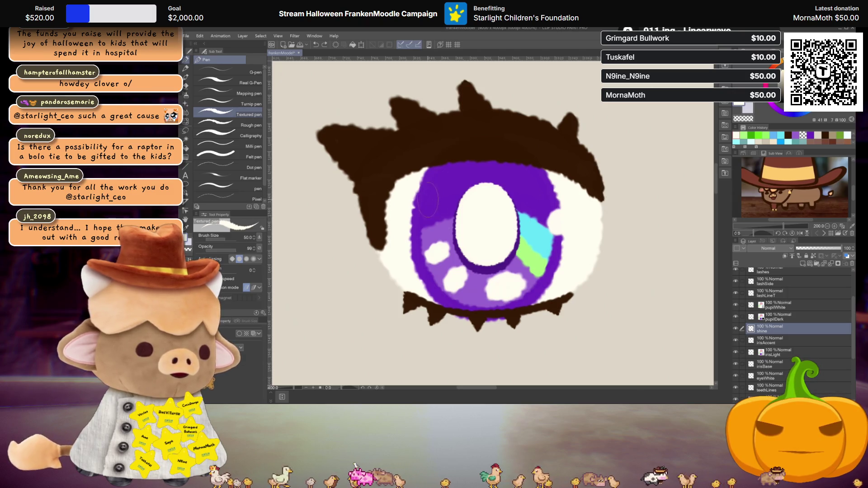
pyautogui.click(546, 198)
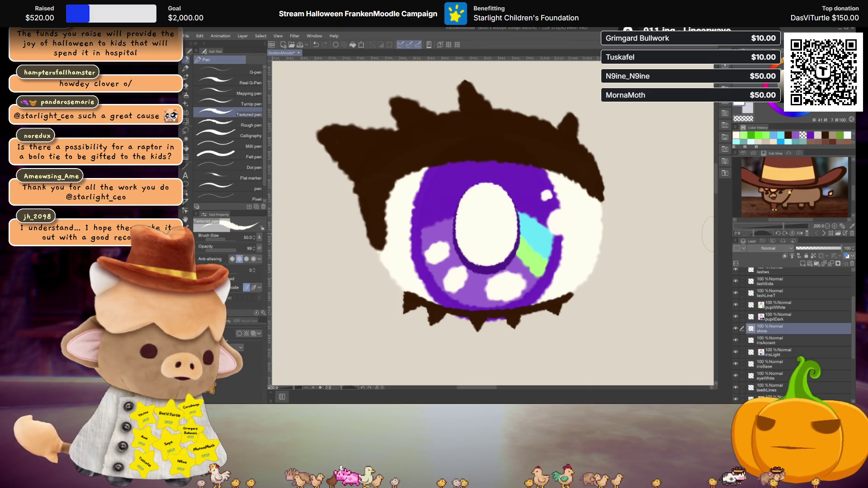
pyautogui.scroll(-3, 600, 260)
pyautogui.scroll(-2, 600, 260)
pyautogui.scroll(-2, 601, 260)
pyautogui.scroll(2, 565, 259)
pyautogui.scroll(1, 565, 259)
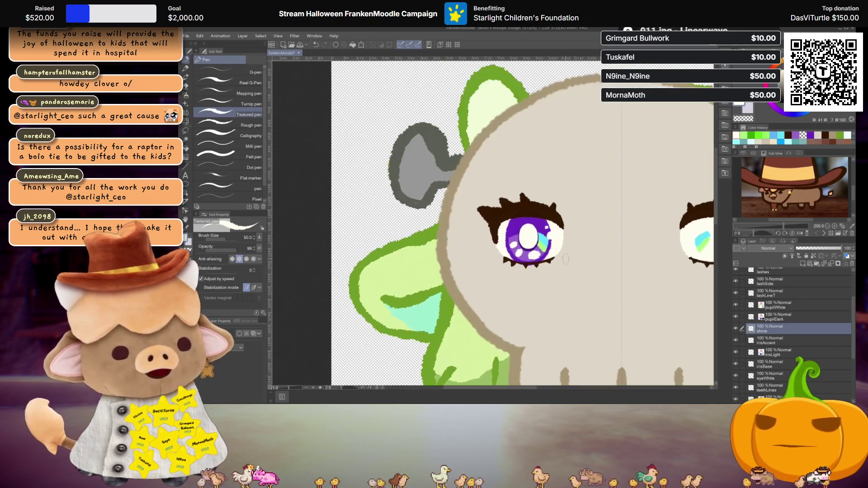
pyautogui.scroll(1, 564, 258)
pyautogui.scroll(1, 563, 259)
pyautogui.scroll(1, 556, 261)
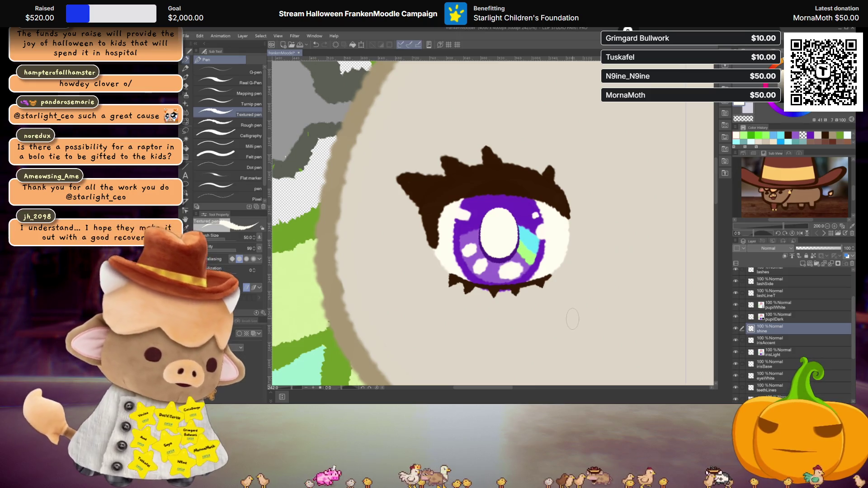
# - Undo most lower white shine spots and keep a small white highlight at the iris's top right
pyautogui.hotkey('ctrl', 'z')
pyautogui.hotkey('ctrl', 'z')
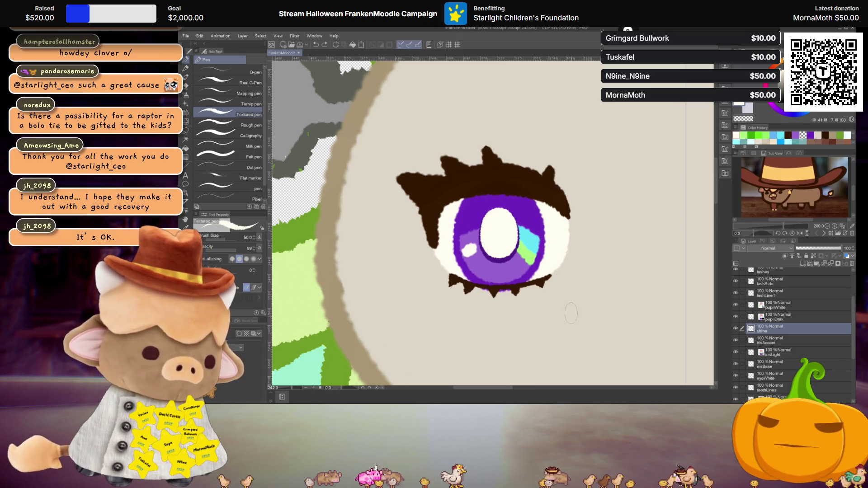
pyautogui.click(532, 212)
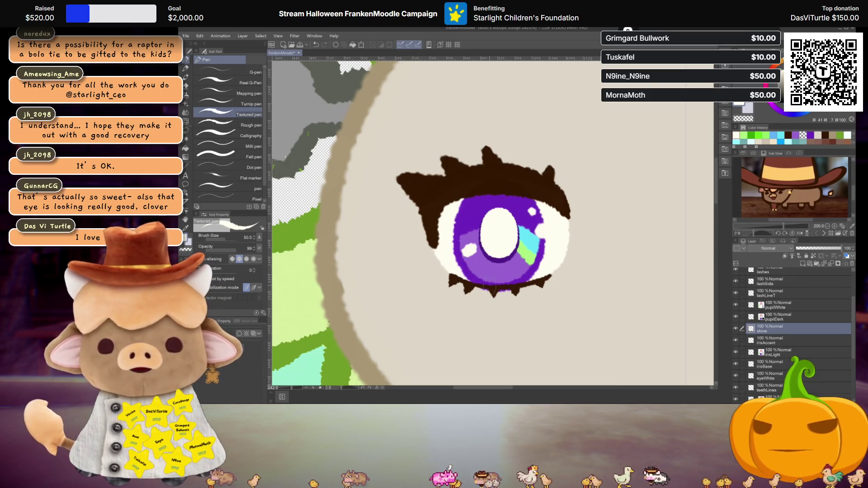
pyautogui.moveTo(483, 271); pyautogui.dragTo(510, 278)
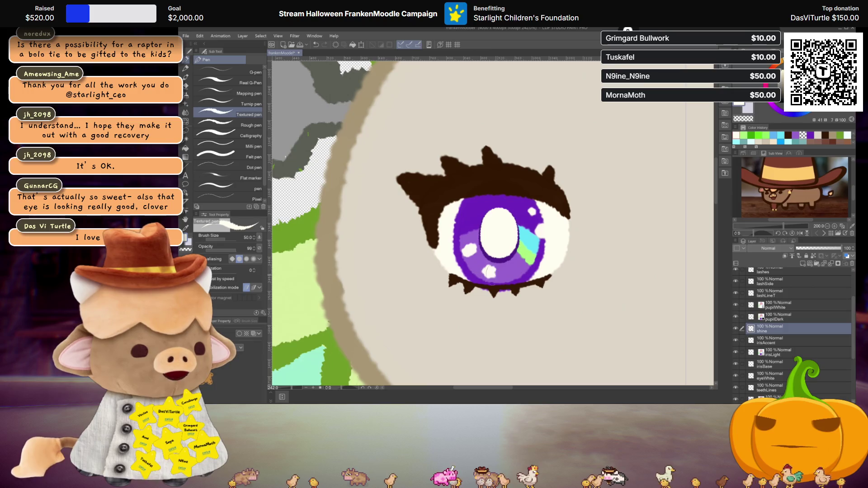
pyautogui.hotkey('ctrl', 'z')
pyautogui.hotkey('ctrl', 'z')
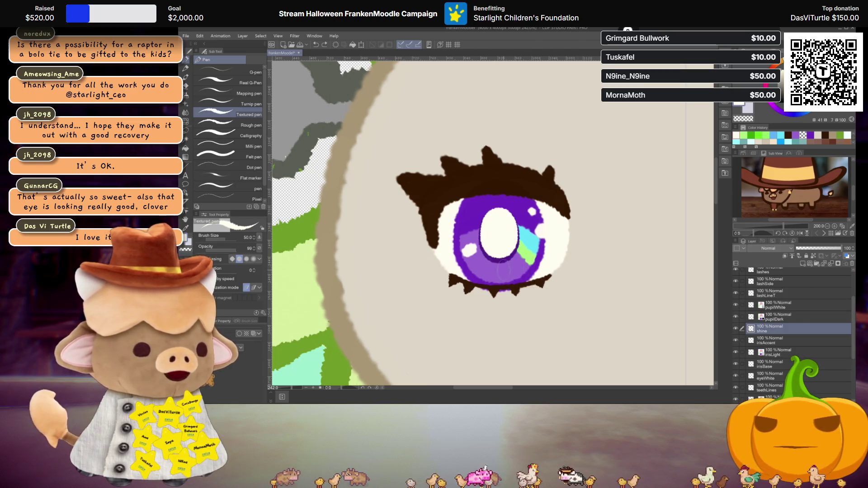
pyautogui.hotkey('ctrl', 'z')
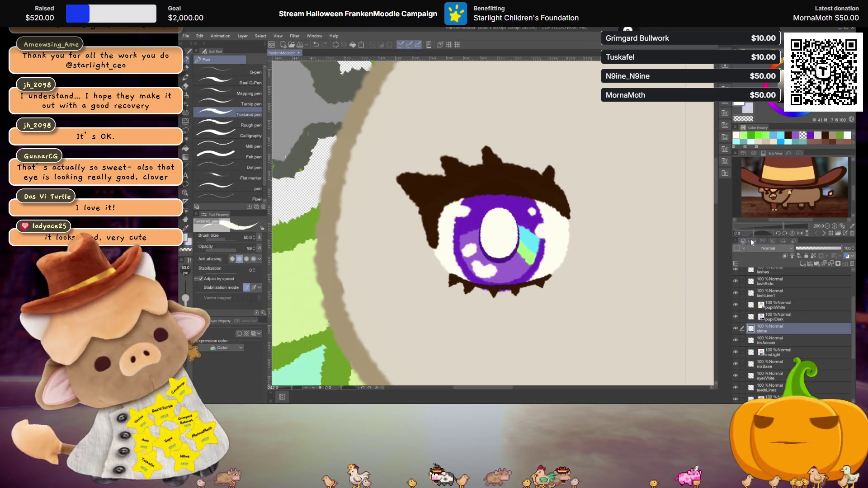
pyautogui.scroll(-5, 566, 226)
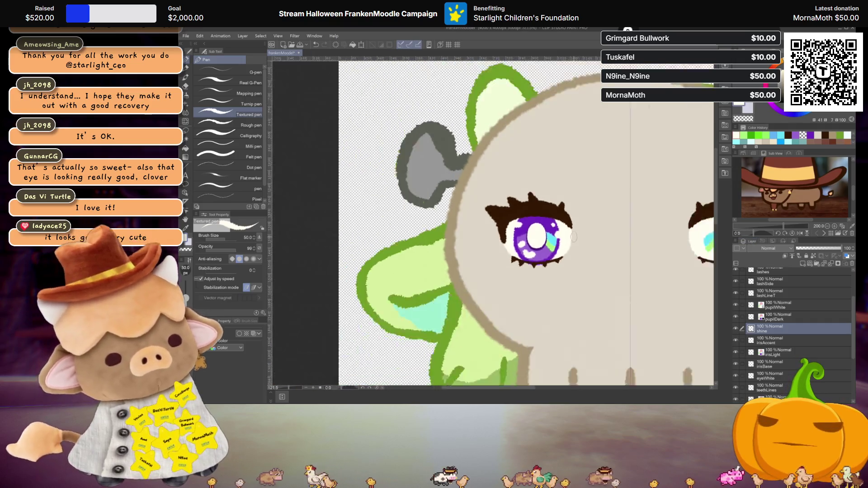
pyautogui.scroll(-3, 566, 226)
pyautogui.scroll(-1, 566, 226)
pyautogui.scroll(1, 528, 256)
pyautogui.scroll(2, 528, 256)
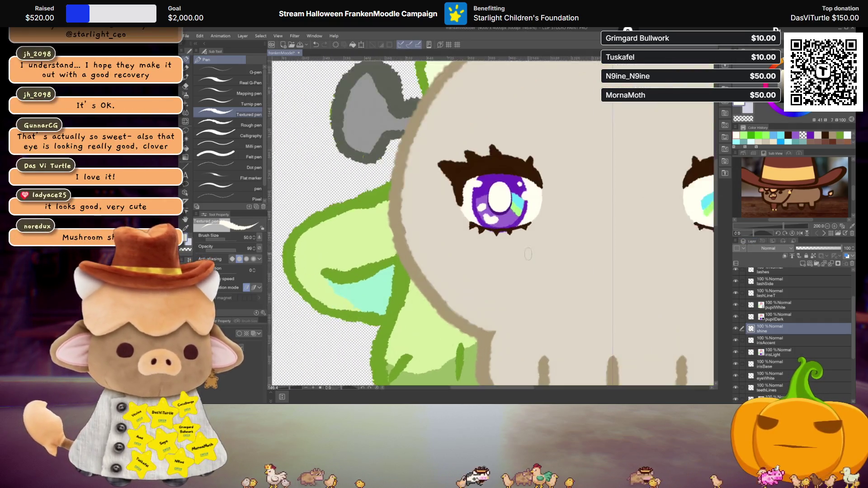
pyautogui.scroll(2, 526, 261)
pyautogui.scroll(1, 519, 278)
pyautogui.hotkey('ctrl', 'z')
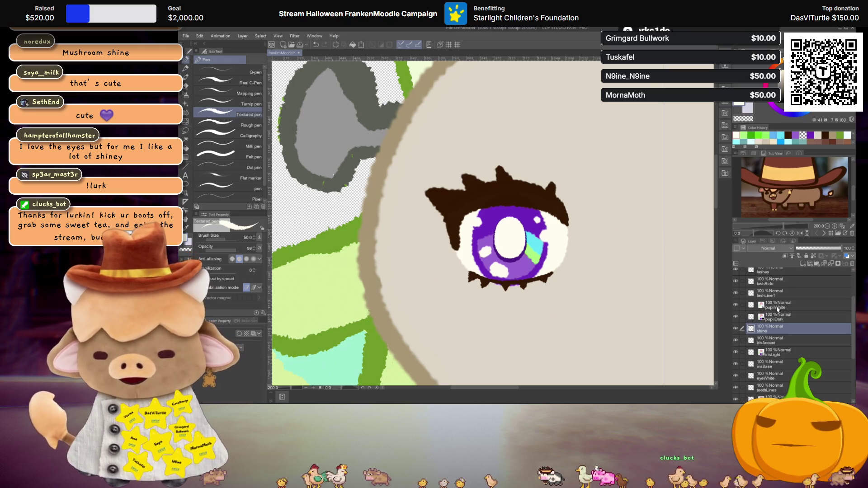
pyautogui.scroll(-2, 527, 240)
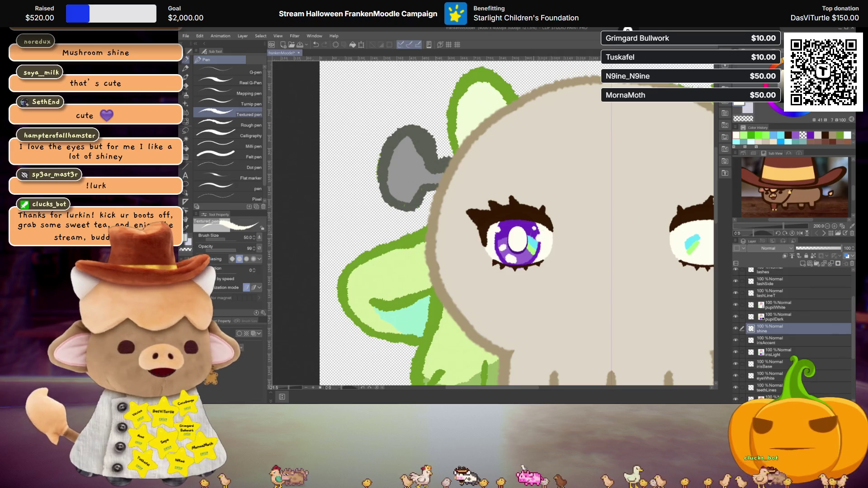
pyautogui.scroll(-2, 524, 262)
pyautogui.scroll(3, 524, 262)
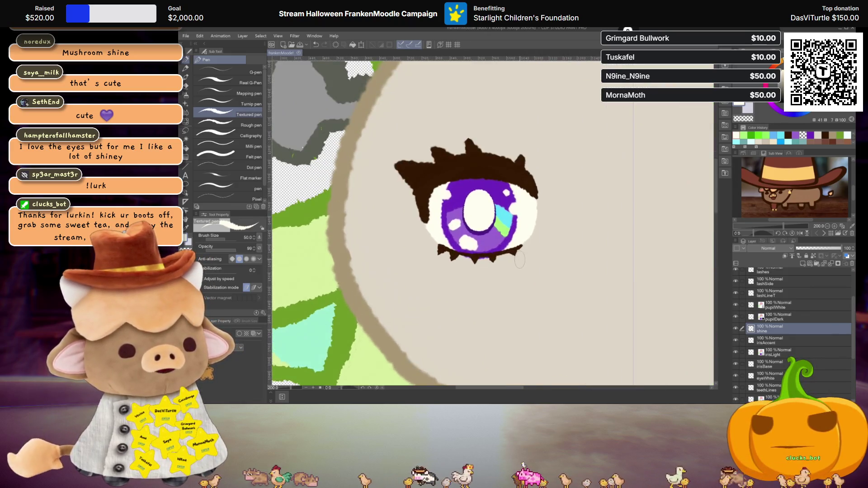
pyautogui.scroll(2, 524, 264)
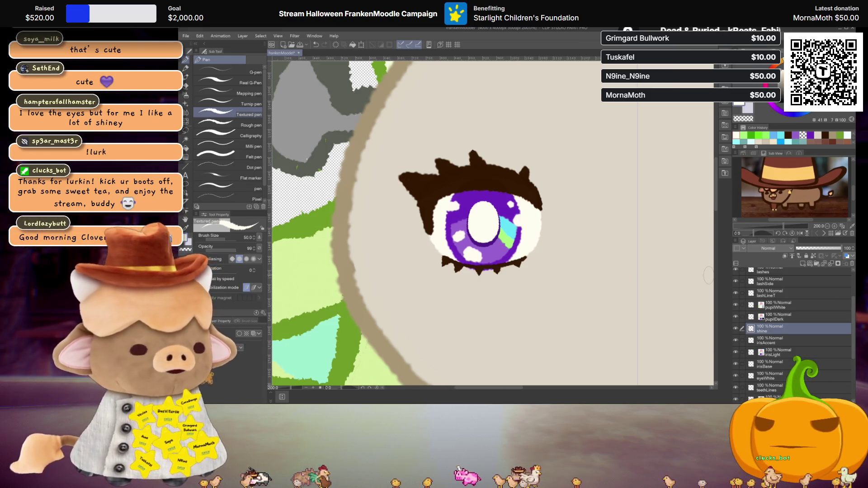
pyautogui.scroll(-5, 526, 225)
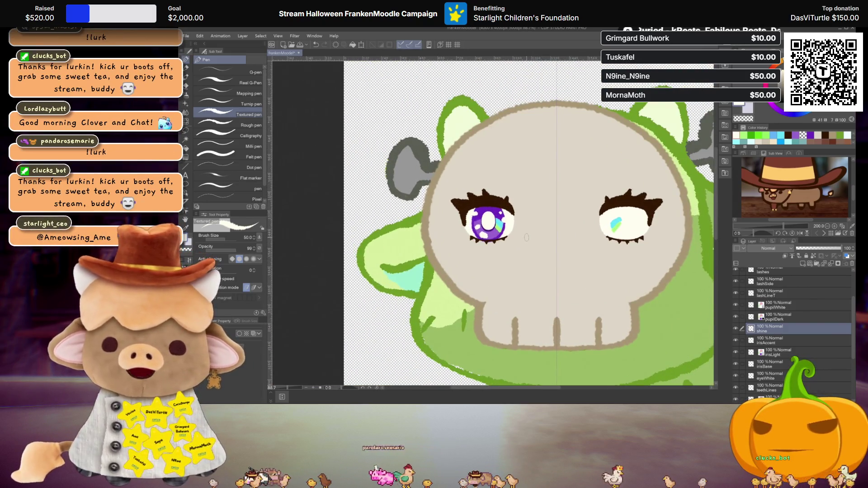
pyautogui.scroll(1, 522, 231)
pyautogui.scroll(1, 517, 237)
pyautogui.scroll(1, 508, 235)
pyautogui.scroll(1, 495, 234)
pyautogui.scroll(1, 483, 232)
pyautogui.scroll(1, 483, 231)
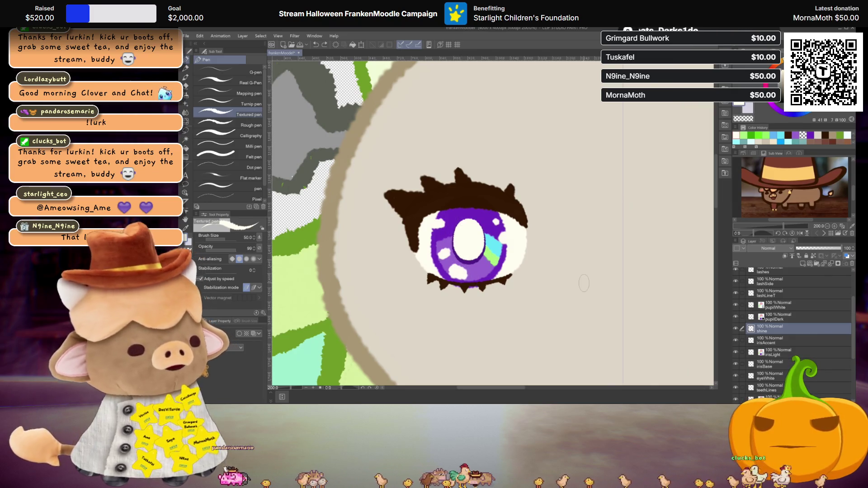
pyautogui.moveTo(773, 329); pyautogui.dragTo(783, 297)
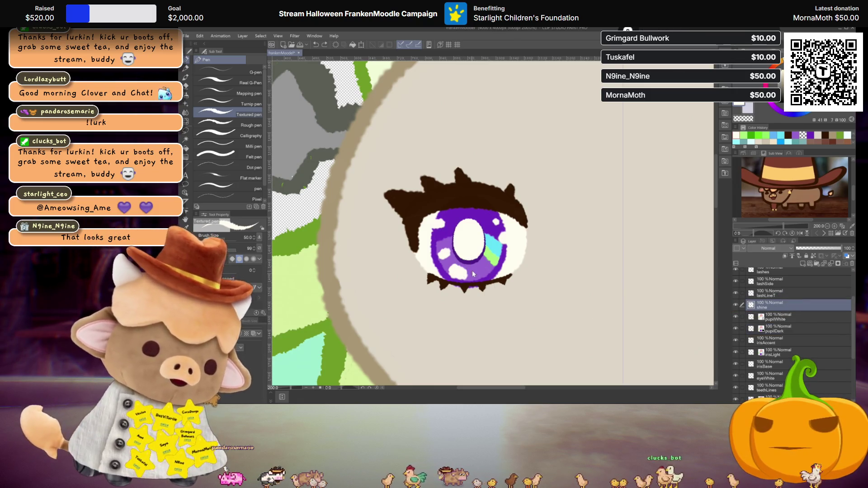
# - Settle the shine layer just under lashLineT and dab fresh white shine at the pupil's bottom, then select lashesB
pyautogui.moveTo(774, 304); pyautogui.dragTo(773, 329)
pyautogui.moveTo(450, 270); pyautogui.dragTo(467, 275)
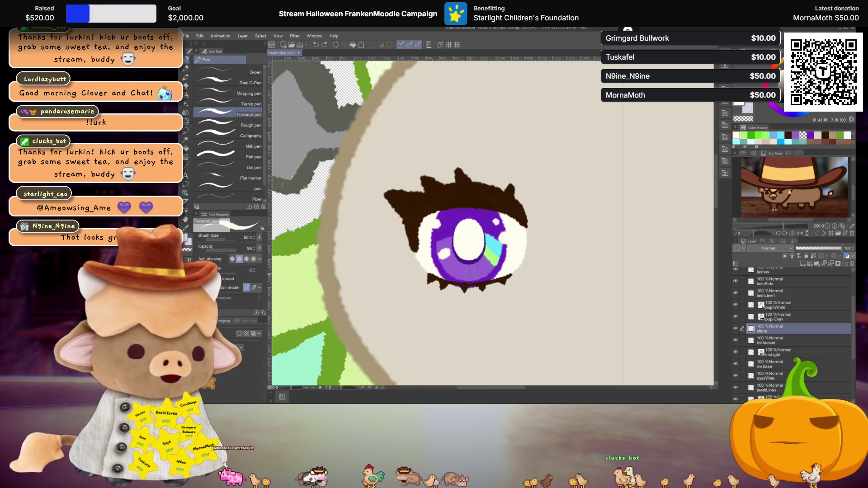
pyautogui.moveTo(773, 329); pyautogui.dragTo(773, 304)
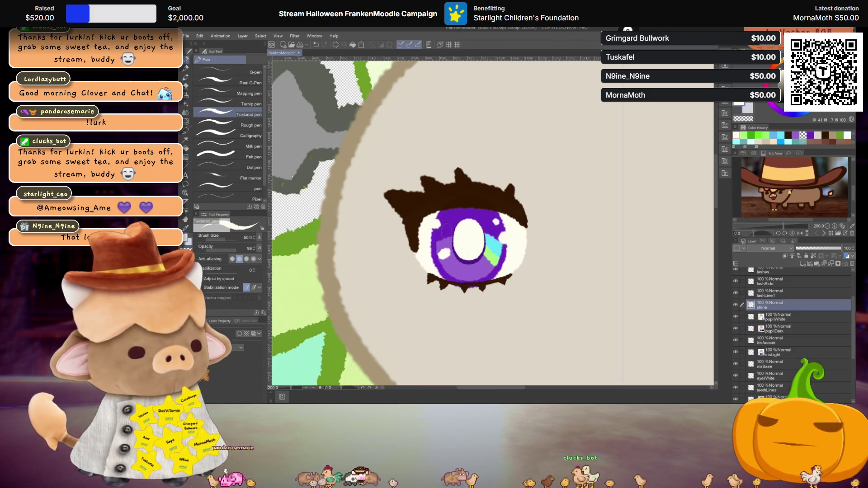
pyautogui.click(461, 262)
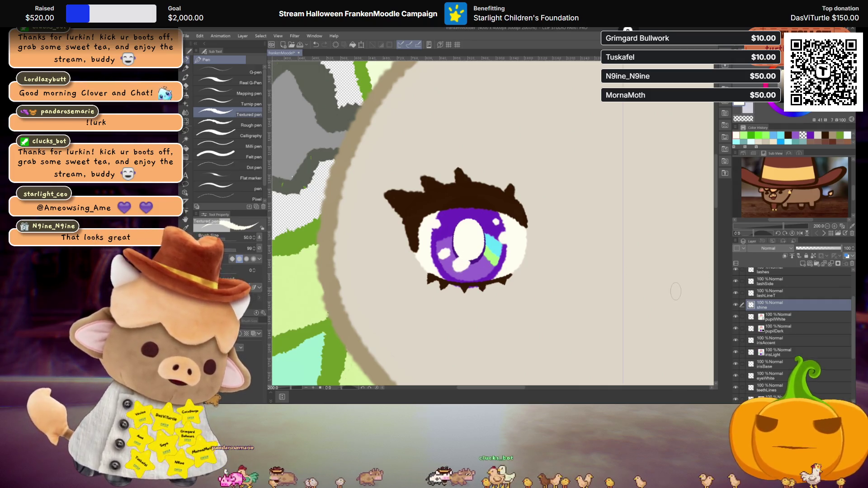
pyautogui.scroll(-5, 667, 273)
pyautogui.scroll(3, 494, 243)
pyautogui.scroll(2, 494, 243)
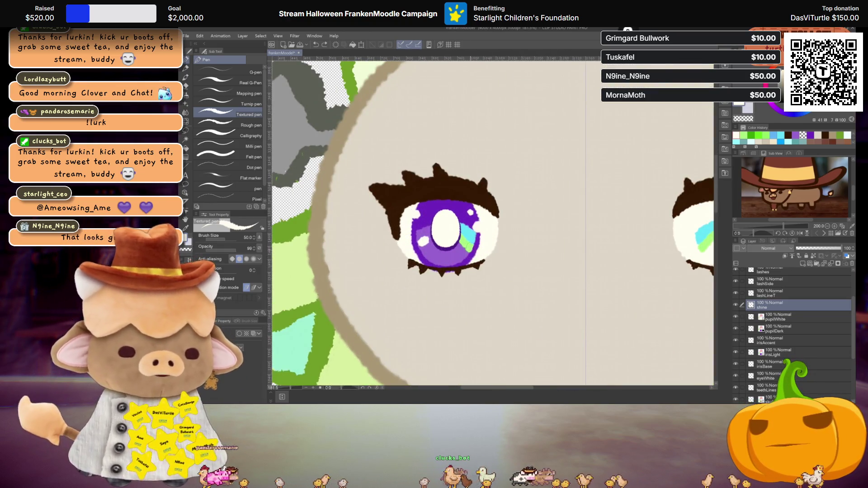
pyautogui.scroll(1, 494, 243)
pyautogui.scroll(1, 494, 243)
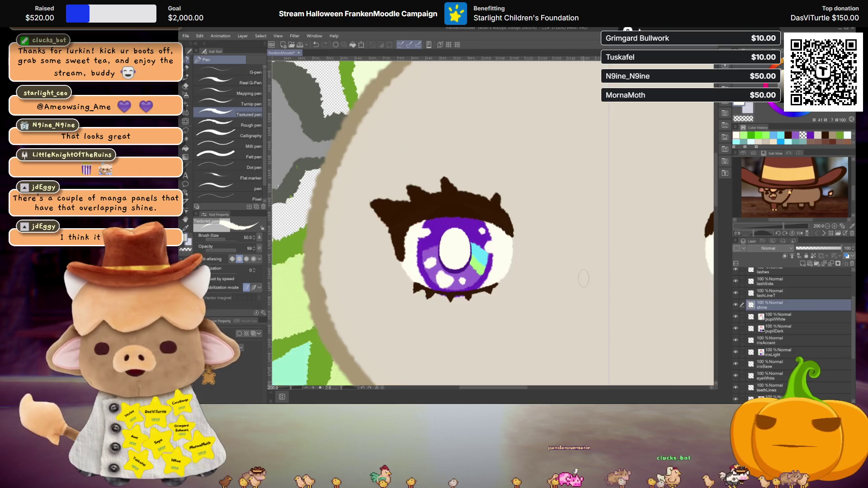
pyautogui.scroll(-3, 584, 271)
pyautogui.scroll(1, 595, 286)
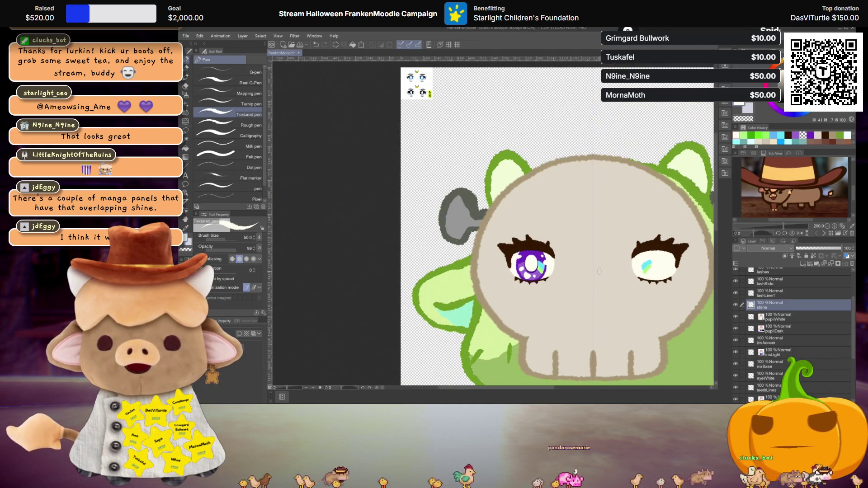
pyautogui.scroll(1, 599, 272)
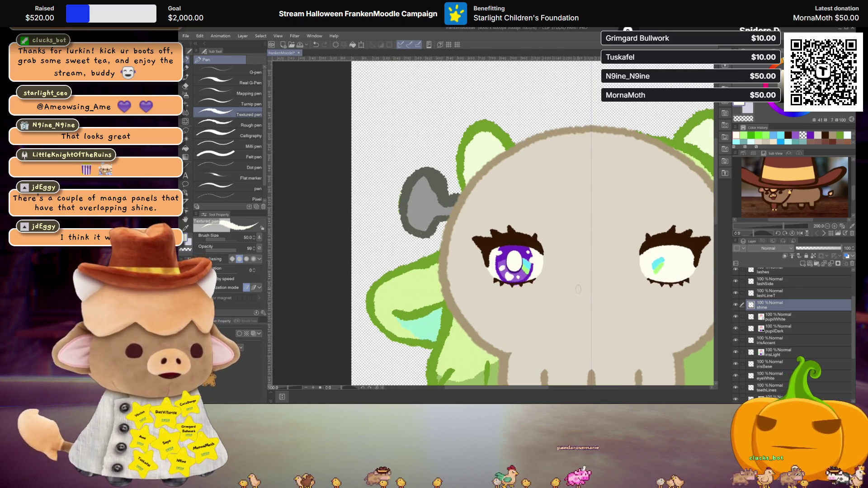
pyautogui.scroll(1, 581, 290)
pyautogui.scroll(1, 569, 285)
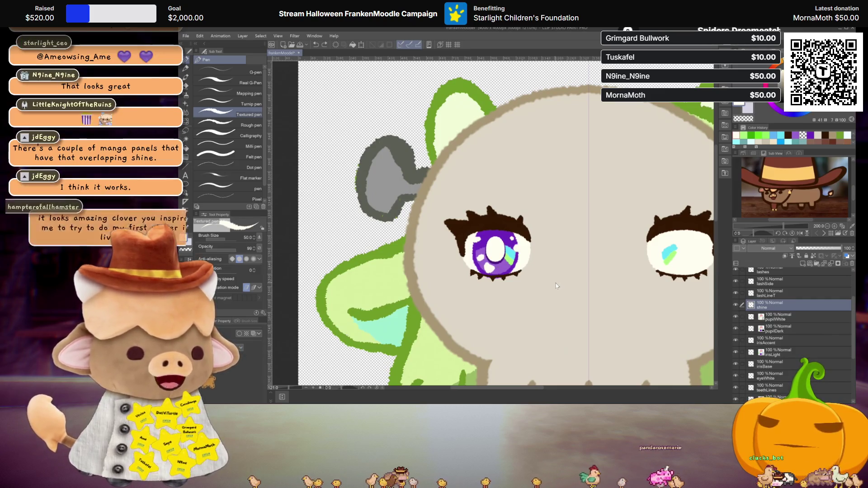
pyautogui.scroll(1, 541, 274)
pyautogui.scroll(-1, 539, 274)
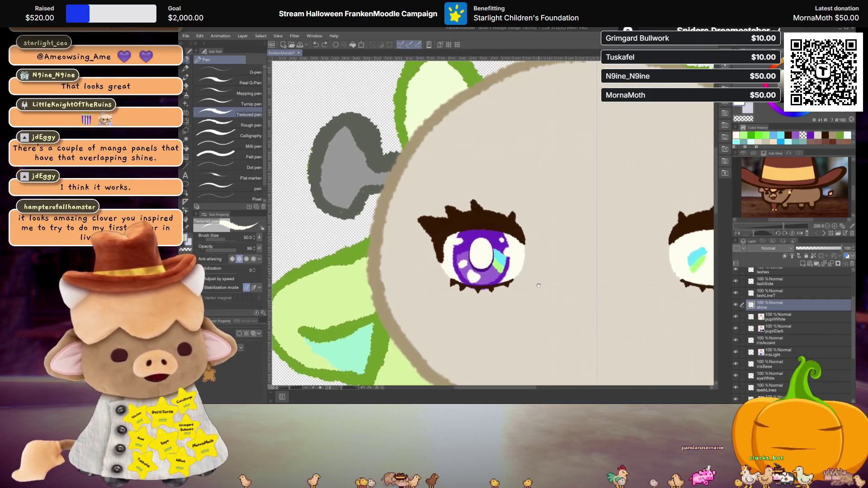
pyautogui.scroll(-1, 538, 284)
pyautogui.scroll(2, 538, 285)
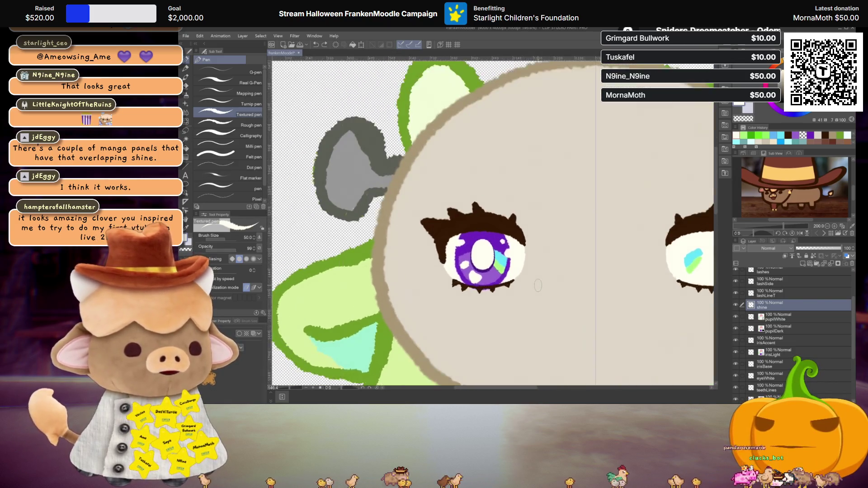
pyautogui.scroll(1, 536, 283)
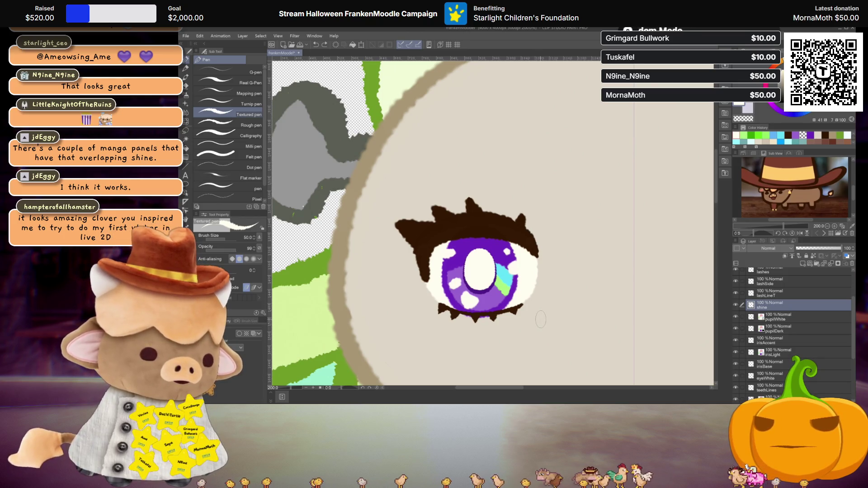
pyautogui.scroll(-1, 540, 318)
pyautogui.scroll(-1, 547, 288)
pyautogui.scroll(1, 547, 287)
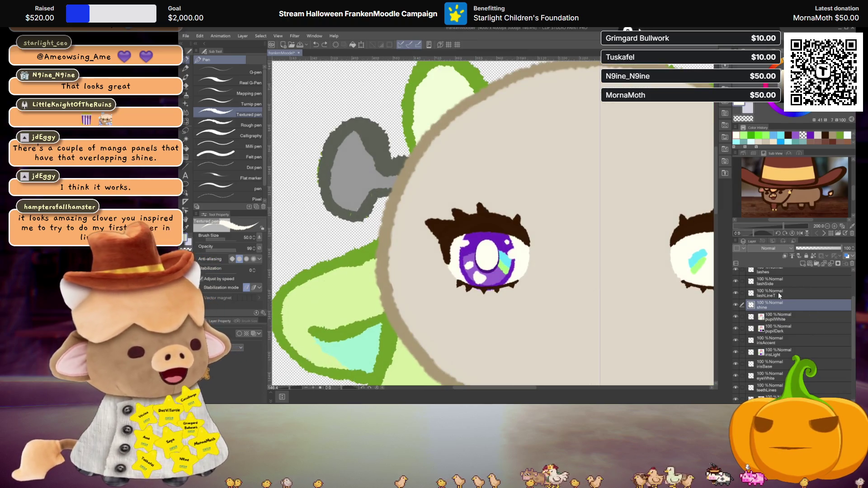
pyautogui.scroll(2, 777, 291)
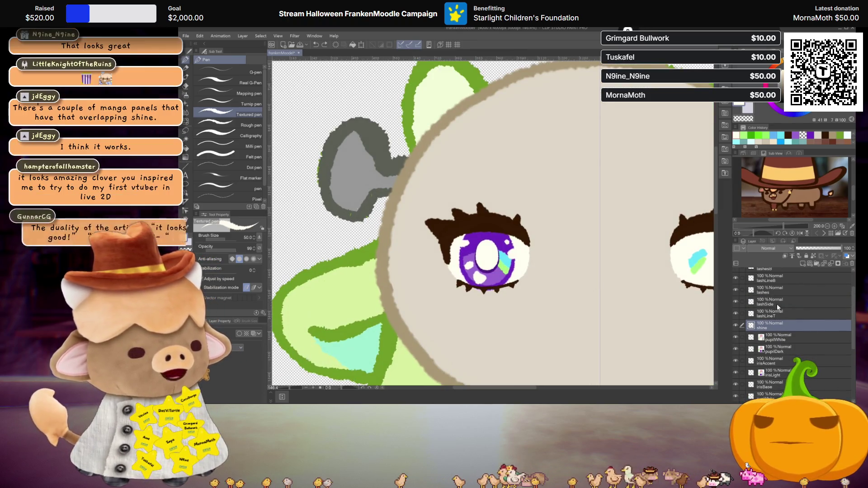
pyautogui.scroll(3, 774, 293)
pyautogui.click(771, 298)
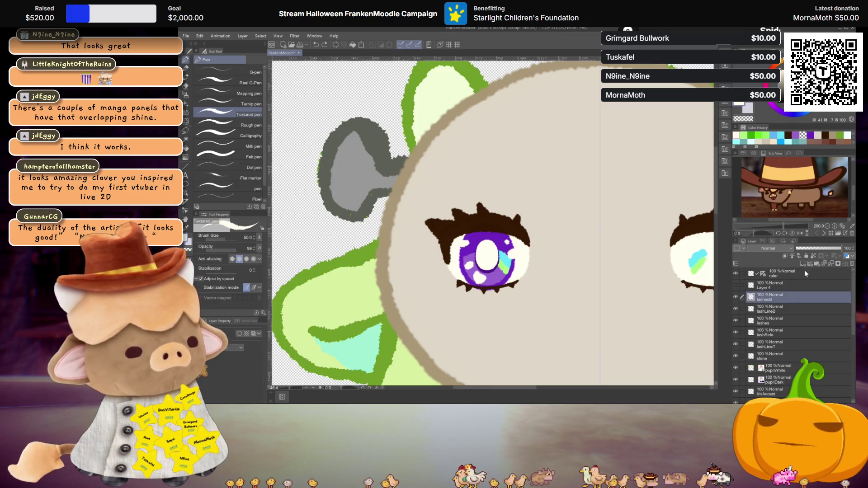
# - Add a new Multiply layer in the lash brown and shade the tops of both eye whites
pyautogui.click(804, 264)
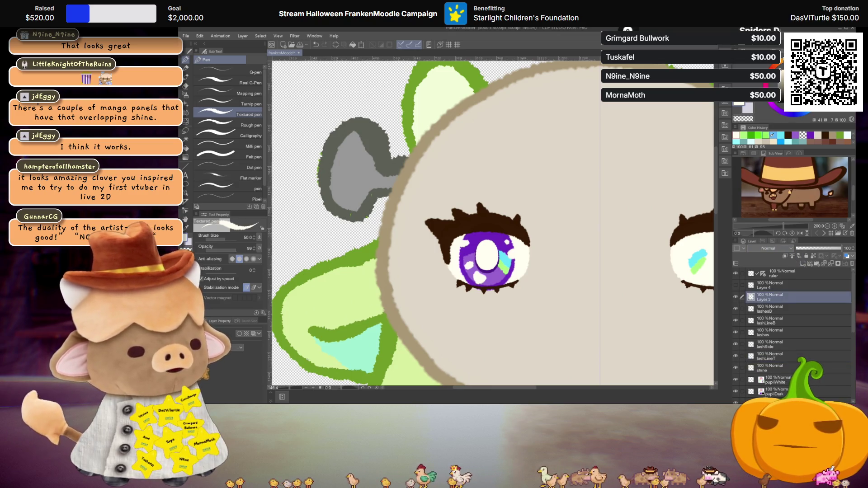
pyautogui.keyDown('alt'); pyautogui.click(491, 225); pyautogui.keyUp('alt')
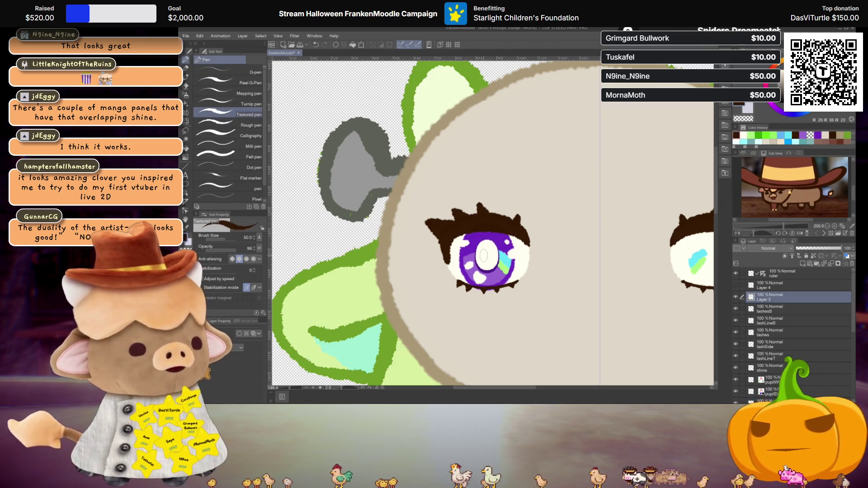
pyautogui.click(774, 250)
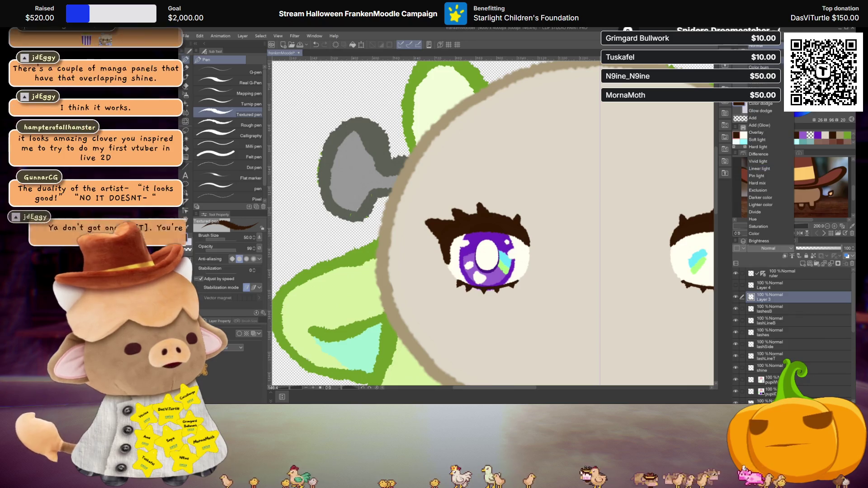
pyautogui.click(770, 116)
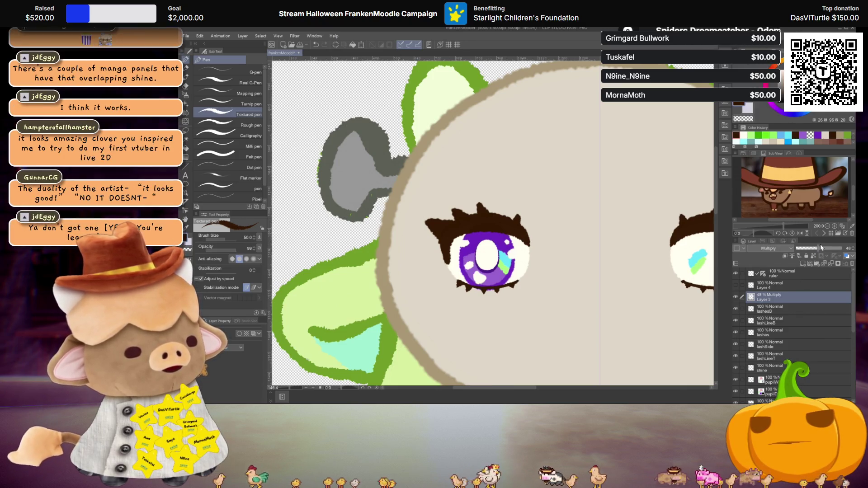
pyautogui.moveTo(821, 248); pyautogui.dragTo(837, 248)
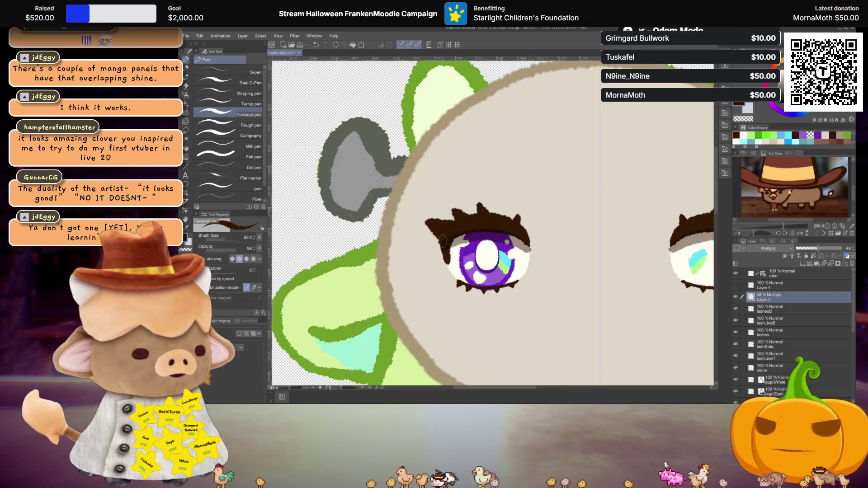
# - Move the shading layer beneath the shine layer and lower its opacity to about 25%
pyautogui.moveTo(780, 296); pyautogui.dragTo(786, 360)
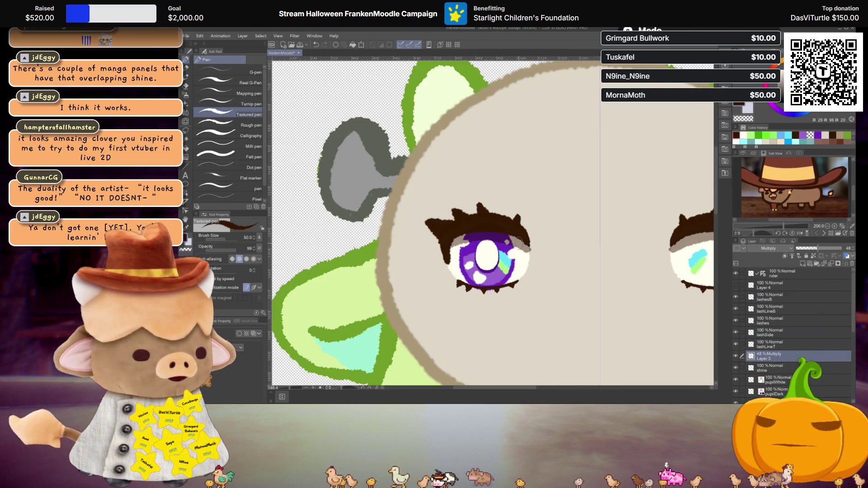
pyautogui.scroll(-3, 520, 241)
pyautogui.scroll(-1, 522, 244)
pyautogui.scroll(2, 529, 255)
pyautogui.scroll(2, 538, 268)
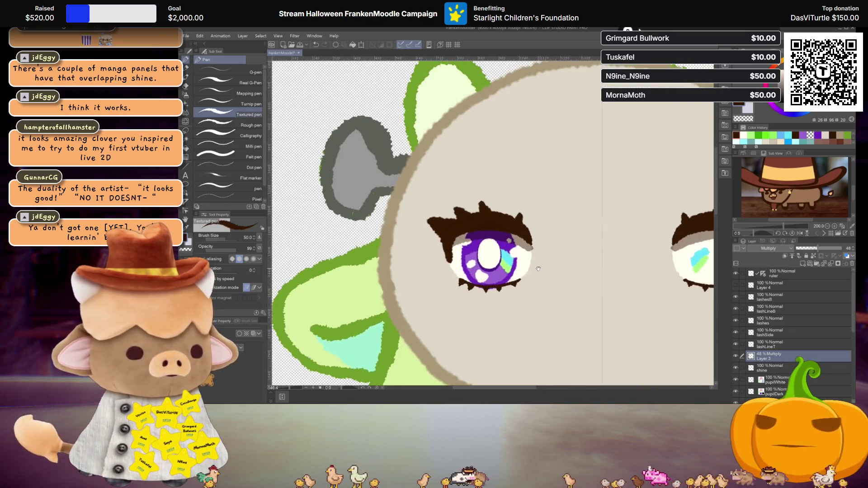
pyautogui.moveTo(770, 369); pyautogui.dragTo(769, 356)
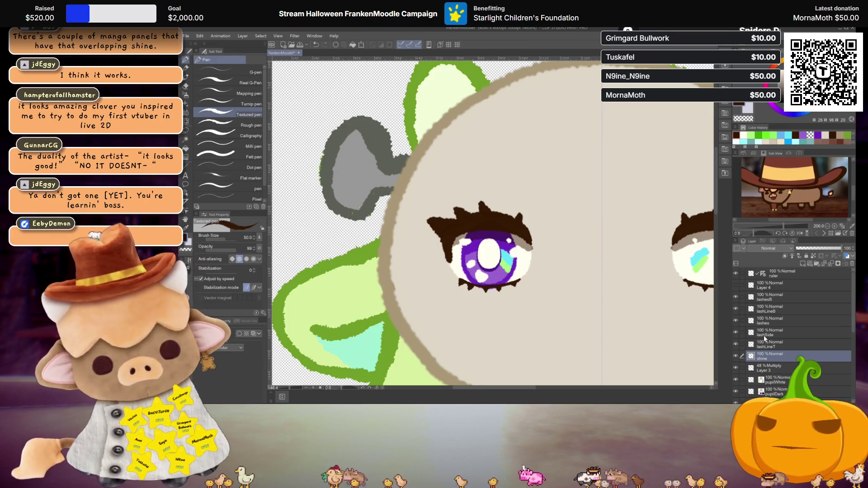
pyautogui.click(770, 367)
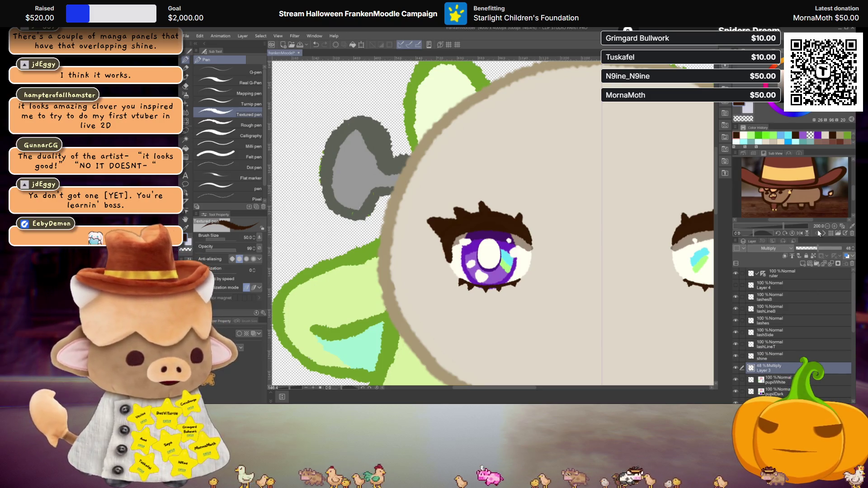
pyautogui.moveTo(818, 251); pyautogui.dragTo(808, 250)
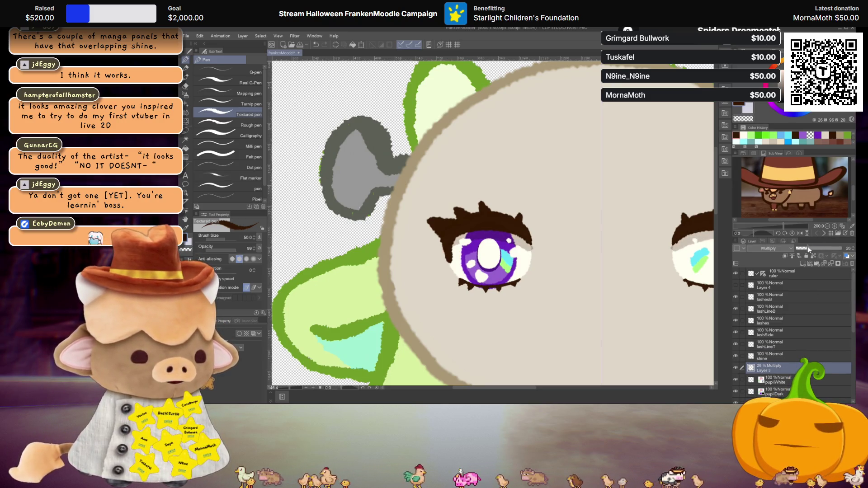
pyautogui.scroll(-1, 799, 358)
pyautogui.doubleClick(768, 360)
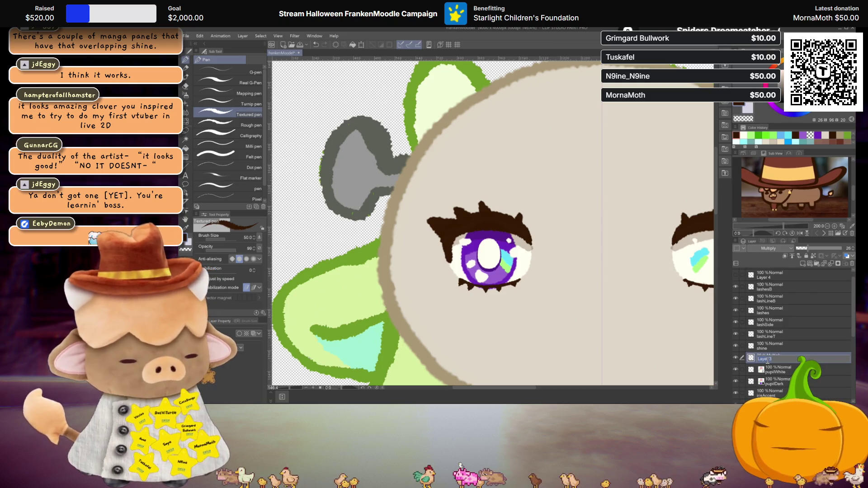
pyautogui.write('shad3')
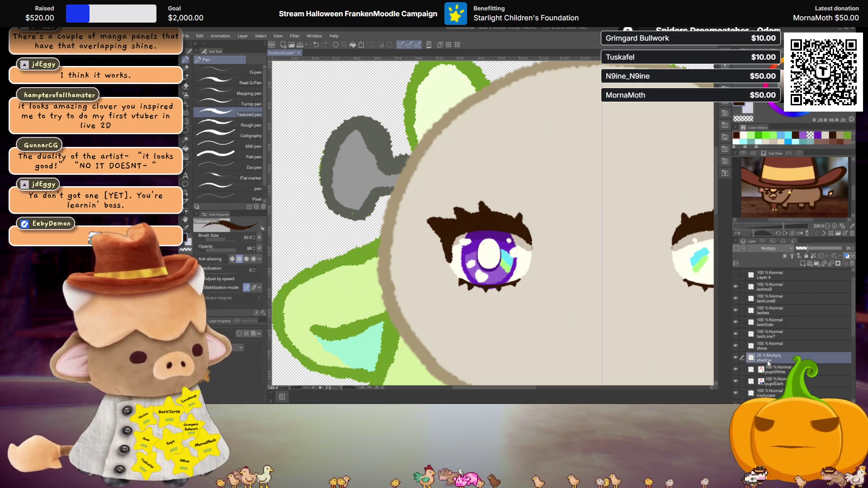
# - Zoom out and shift the view to check the whole head with the renamed shadow layer
pyautogui.hotkey('ctrl', '-')
pyautogui.hotkey('ctrl', '-')
pyautogui.moveTo(526, 290); pyautogui.dragTo(542, 241)
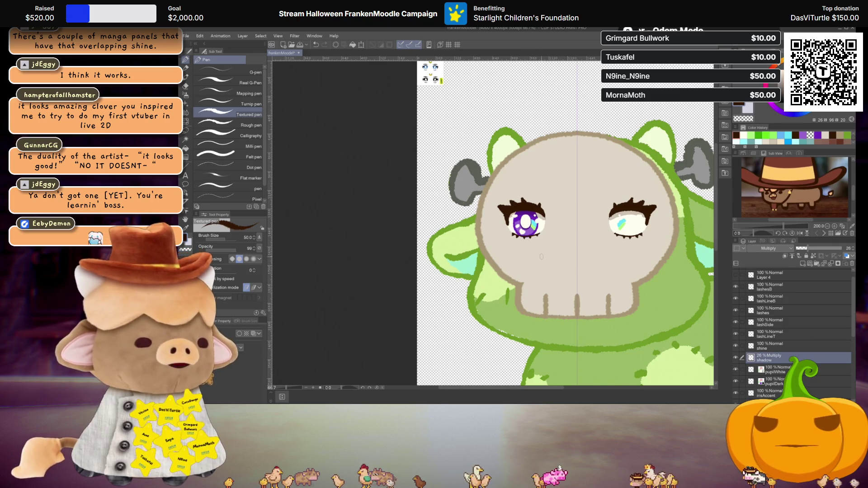
pyautogui.scroll(1, 540, 254)
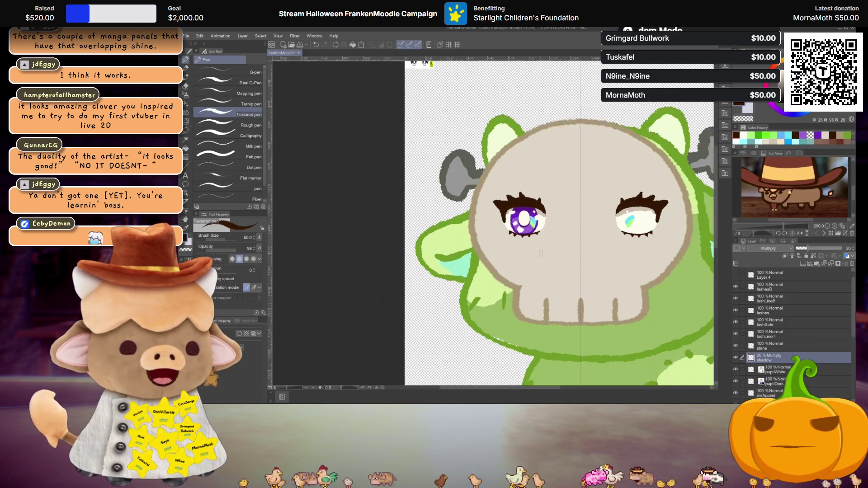
pyautogui.scroll(1, 540, 253)
pyautogui.scroll(1, 536, 254)
pyautogui.scroll(1, 536, 254)
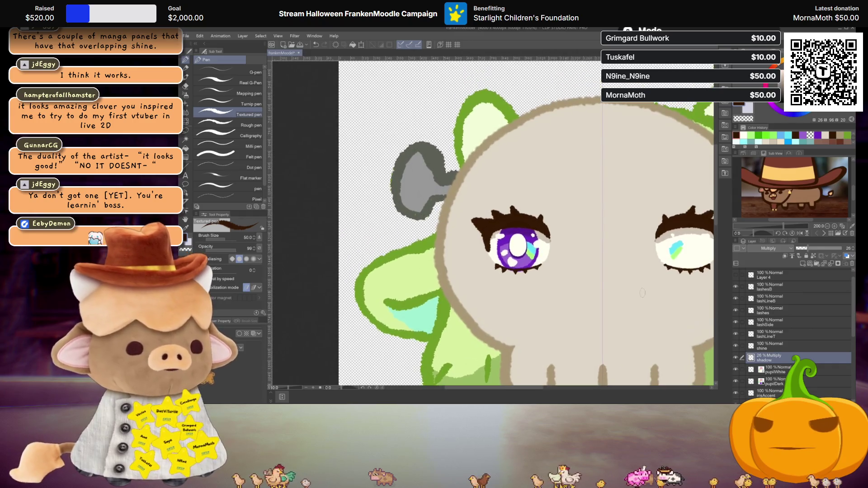
pyautogui.scroll(-1, 775, 341)
# - Resize the pupilWhite highlight with a transform and paint extra white onto it
pyautogui.click(762, 350)
pyautogui.hotkey('ctrl', 't')
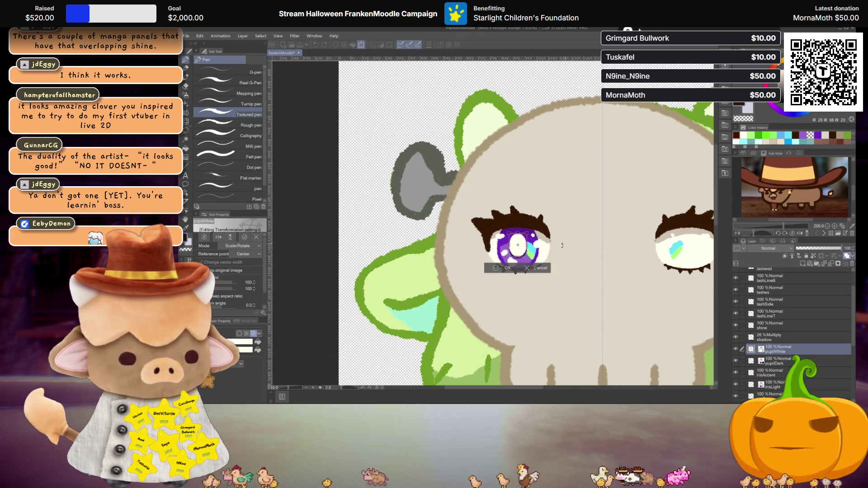
pyautogui.scroll(1, 519, 248)
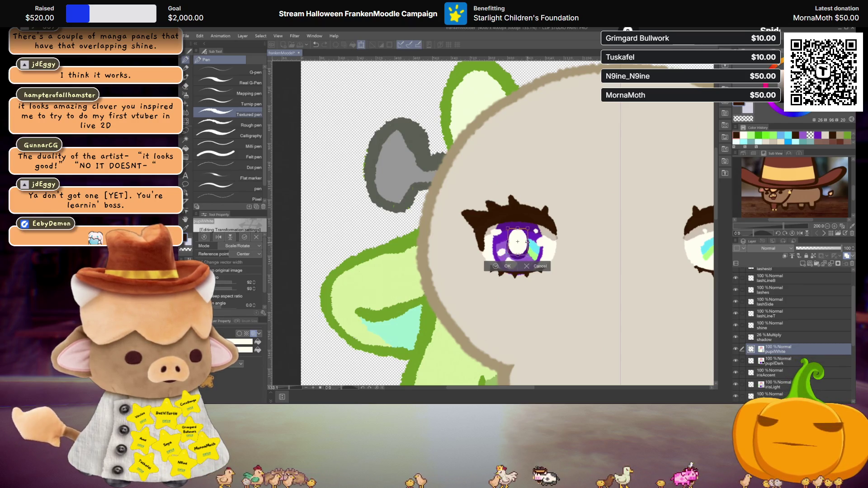
pyautogui.press('Return')
pyautogui.scroll(-2, 518, 240)
pyautogui.scroll(-2, 529, 244)
pyautogui.scroll(-1, 556, 251)
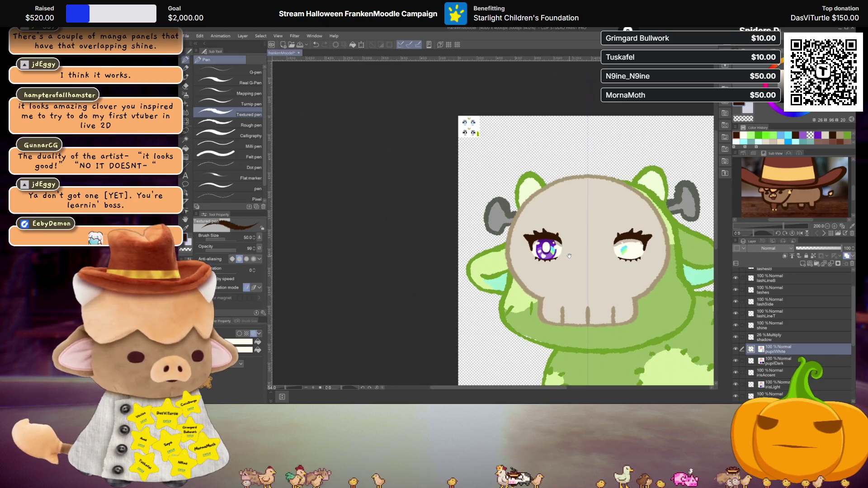
pyautogui.scroll(1, 569, 255)
pyautogui.scroll(1, 570, 258)
pyautogui.scroll(1, 573, 261)
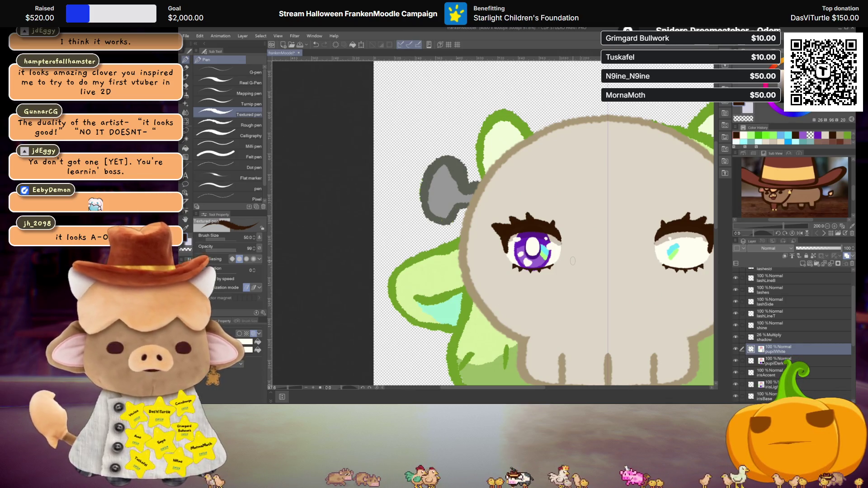
pyautogui.scroll(1, 572, 261)
pyautogui.scroll(1, 570, 261)
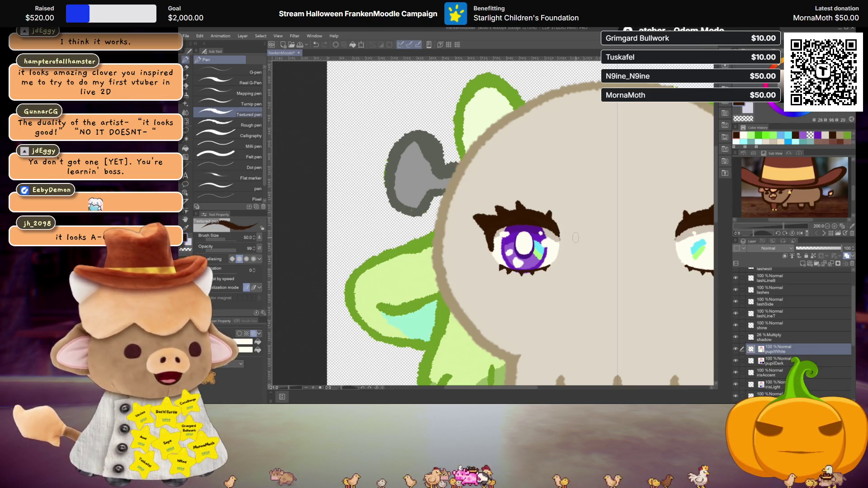
pyautogui.scroll(1, 575, 237)
pyautogui.click(518, 242)
pyautogui.scroll(-2, 474, 249)
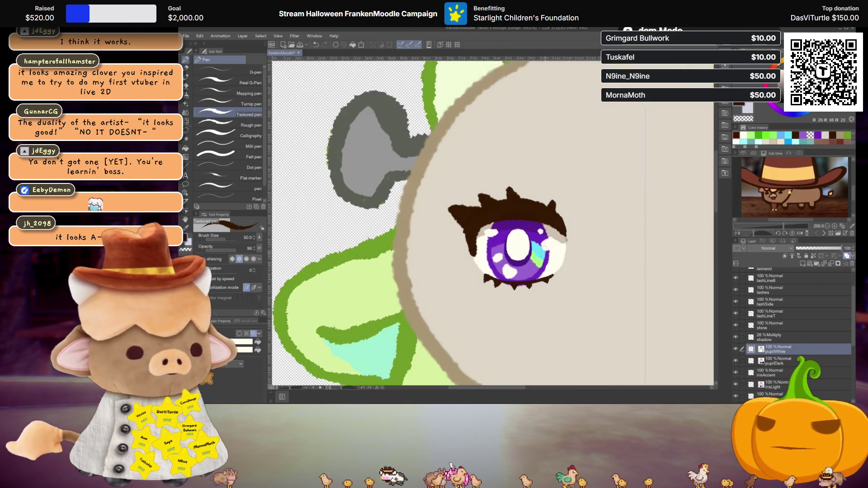
pyautogui.scroll(-1, 473, 248)
pyautogui.scroll(-2, 473, 248)
# - Make the shine layer the current one for the next edit
pyautogui.moveTo(549, 249); pyautogui.dragTo(542, 222)
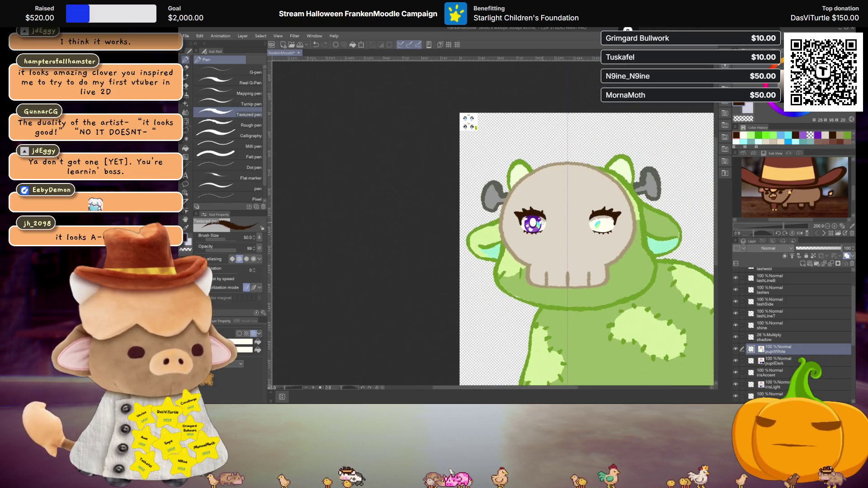
pyautogui.scroll(1, 542, 222)
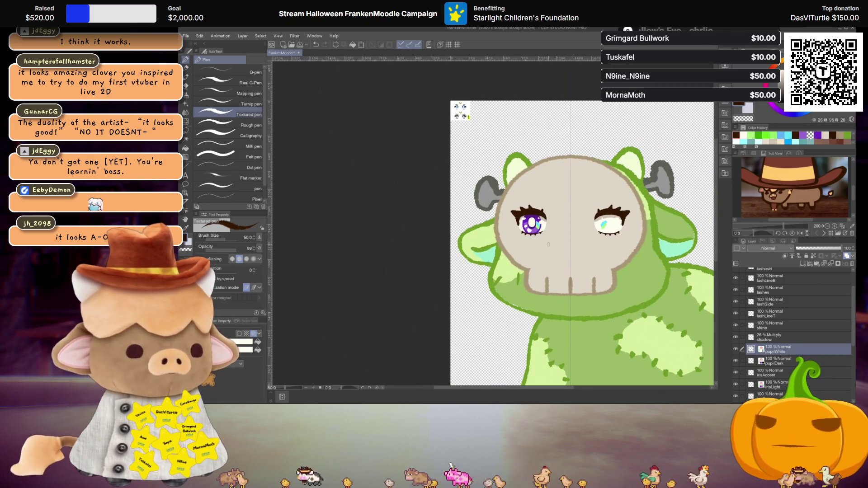
pyautogui.scroll(1, 546, 244)
pyautogui.scroll(1, 545, 244)
pyautogui.scroll(1, 544, 240)
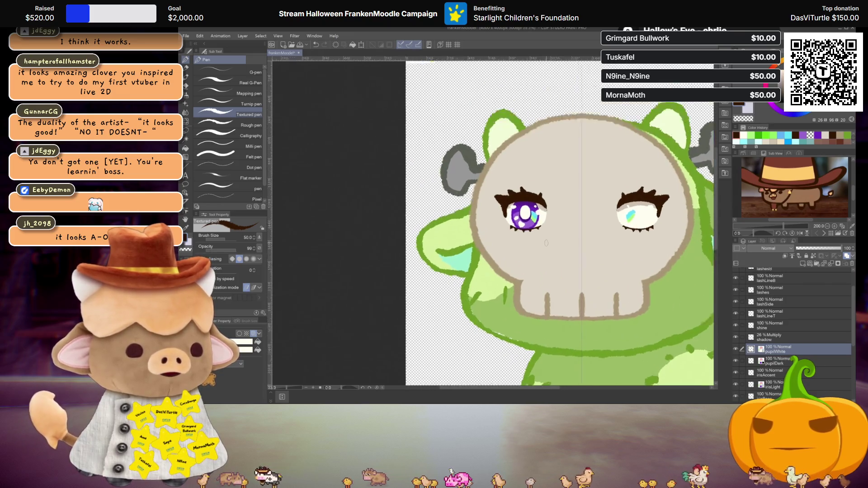
pyautogui.scroll(2, 541, 237)
pyautogui.scroll(1, 542, 236)
pyautogui.scroll(1, 539, 245)
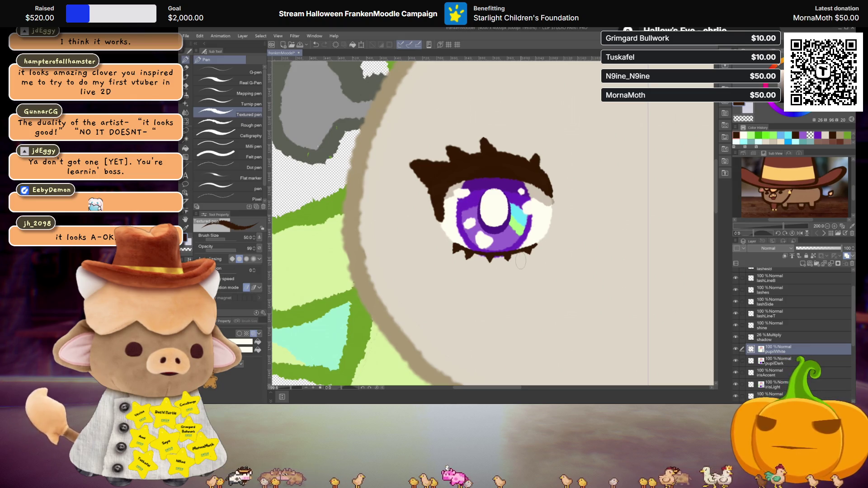
pyautogui.scroll(-2, 765, 325)
pyautogui.scroll(-2, 765, 332)
pyautogui.scroll(-1, 765, 339)
pyautogui.scroll(-2, 765, 346)
pyautogui.scroll(4, 769, 345)
pyautogui.click(771, 345)
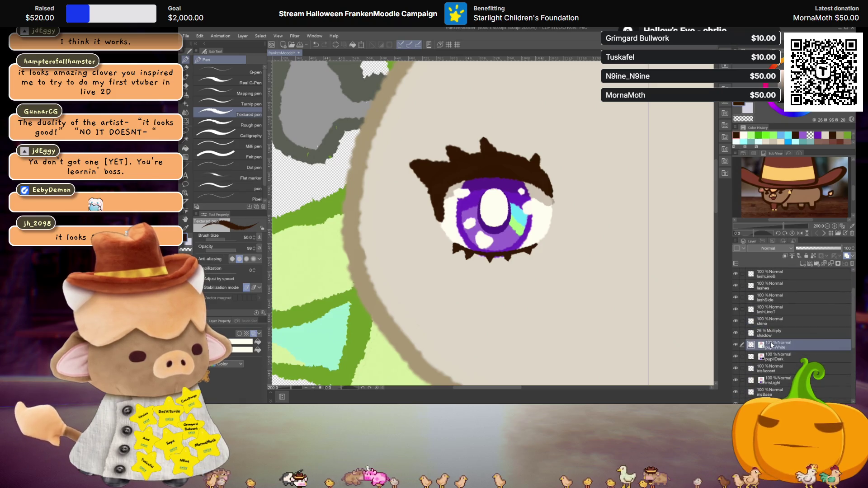
pyautogui.click(771, 321)
pyautogui.scroll(1, 567, 257)
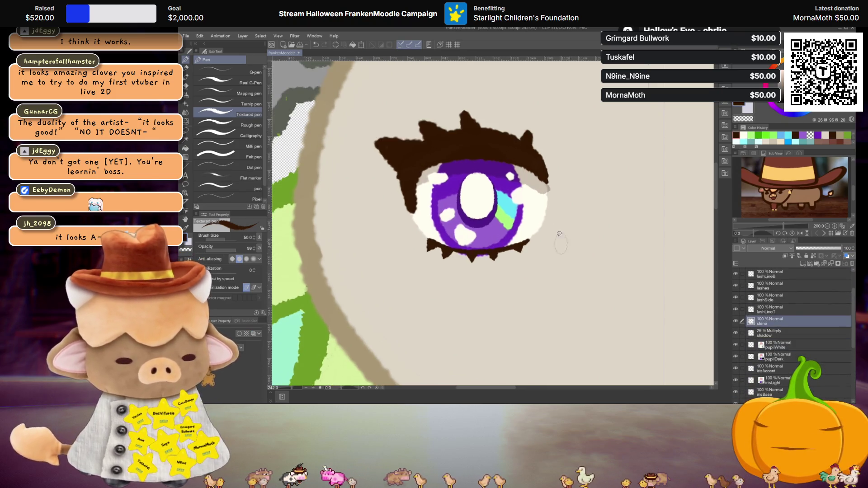
# - Lasso the blue-green shine, transform it smaller within the eye, then select layers shadow through eyeWhite
pyautogui.press('m')
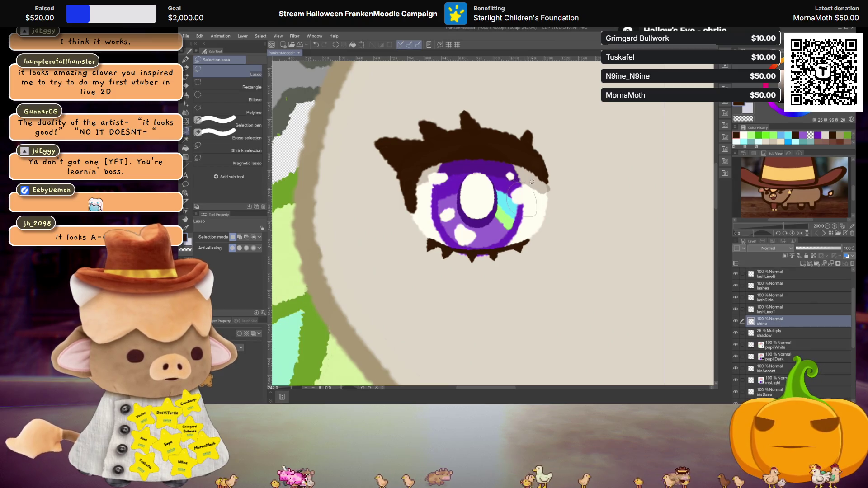
pyautogui.hotkey('ctrl', 't')
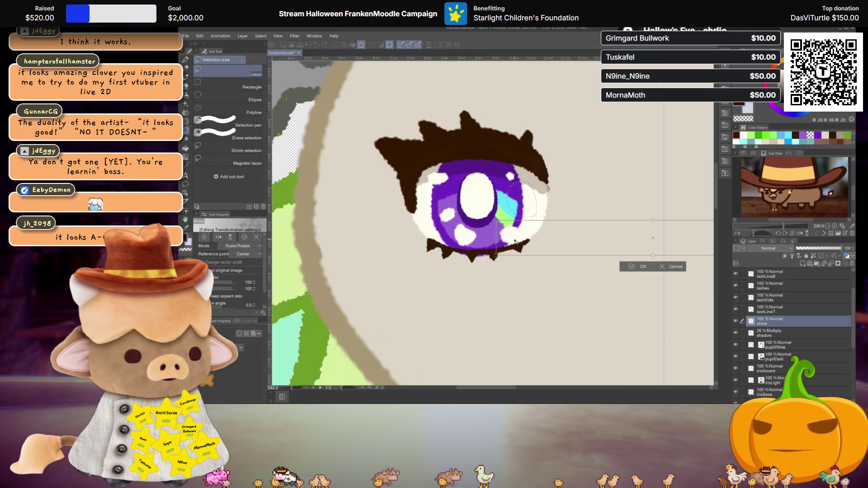
pyautogui.scroll(-3, 552, 209)
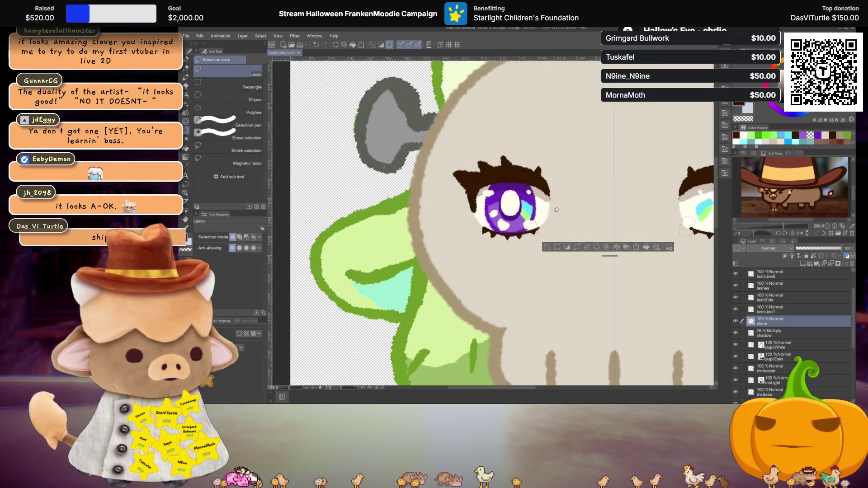
pyautogui.scroll(-1, 561, 206)
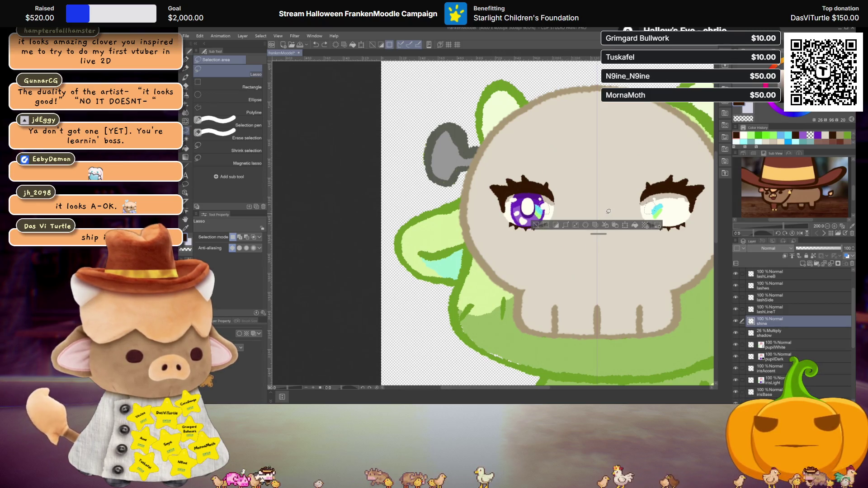
pyautogui.scroll(1, 577, 214)
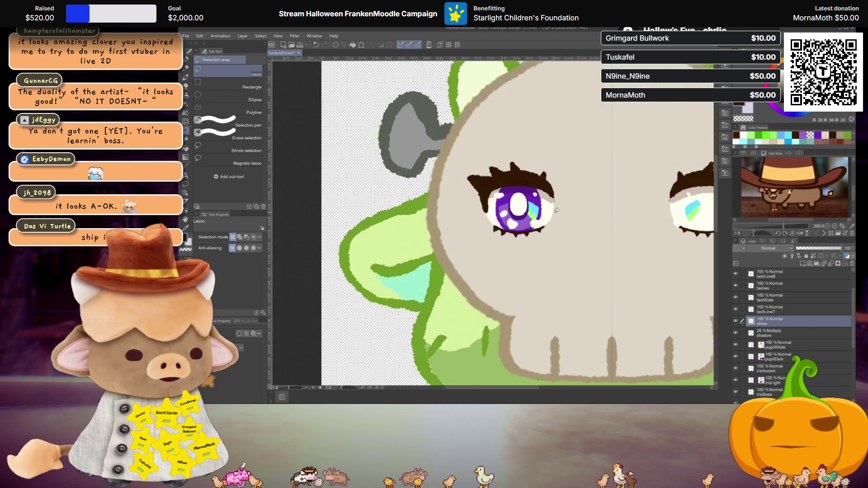
pyautogui.scroll(2, 566, 220)
pyautogui.scroll(2, 556, 228)
pyautogui.scroll(1, 556, 227)
pyautogui.moveTo(490, 164); pyautogui.dragTo(520, 208)
pyautogui.hotkey('ctrl', 't')
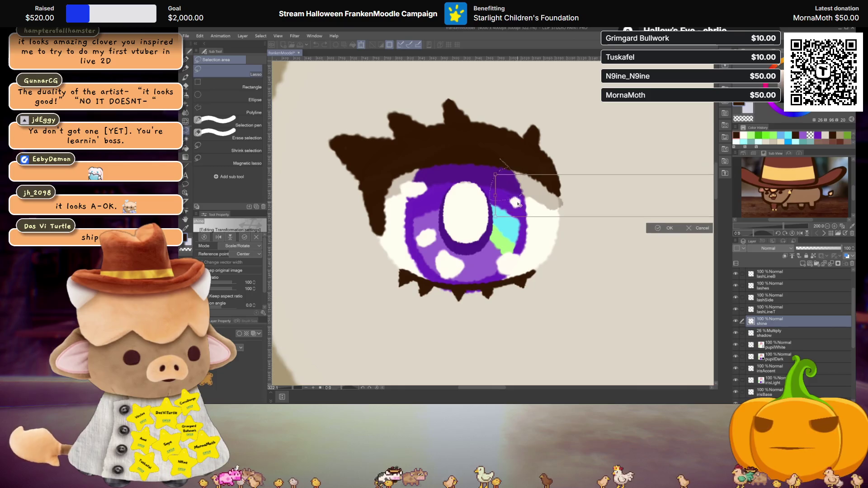
pyautogui.press('Return')
pyautogui.scroll(-2, 562, 202)
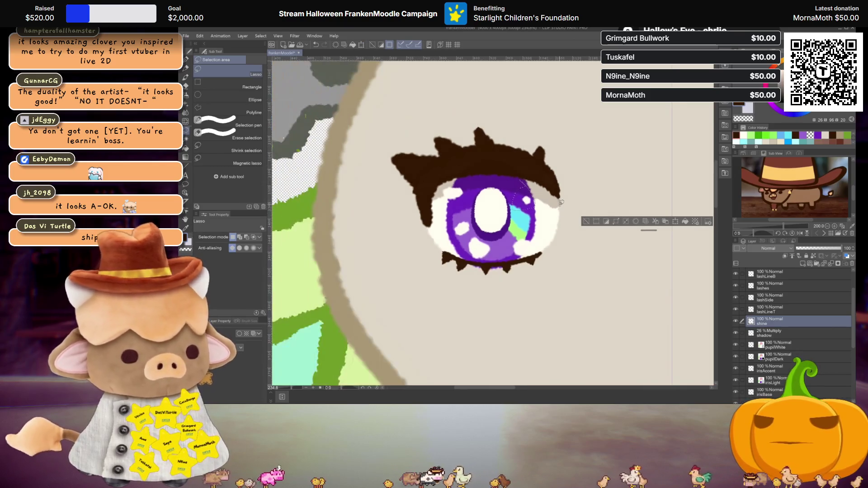
pyautogui.scroll(-1, 562, 202)
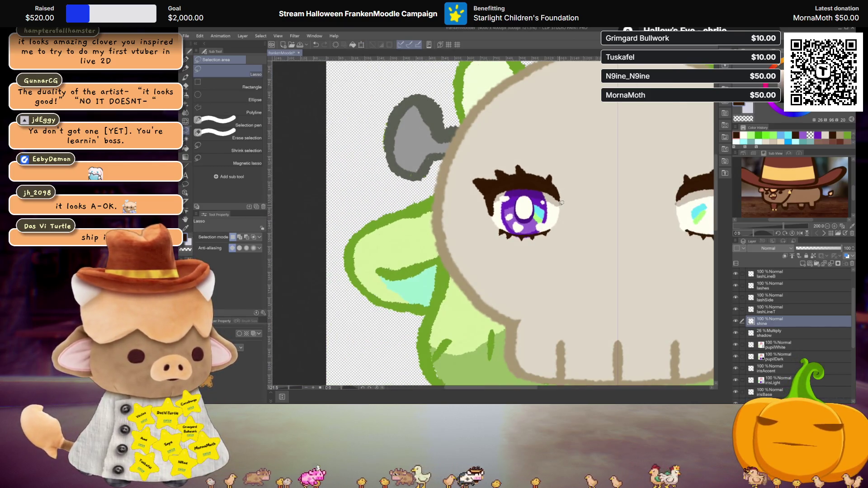
pyautogui.scroll(1, 561, 202)
pyautogui.scroll(1, 562, 202)
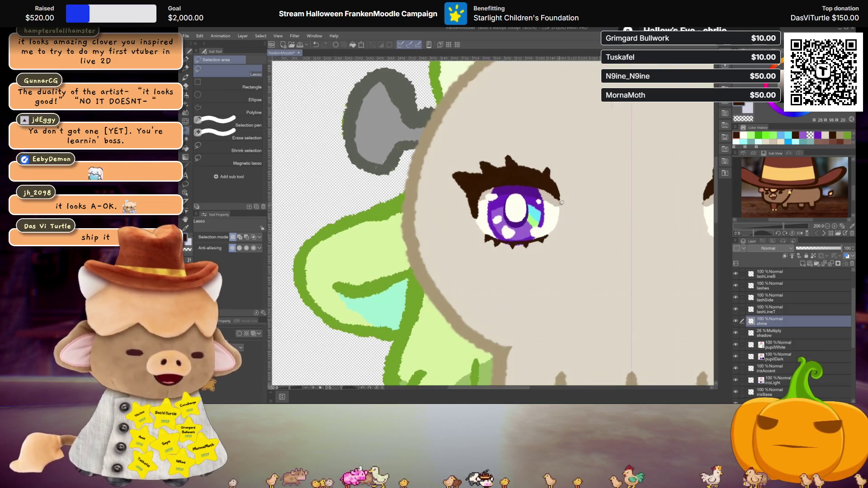
pyautogui.scroll(-1, 562, 202)
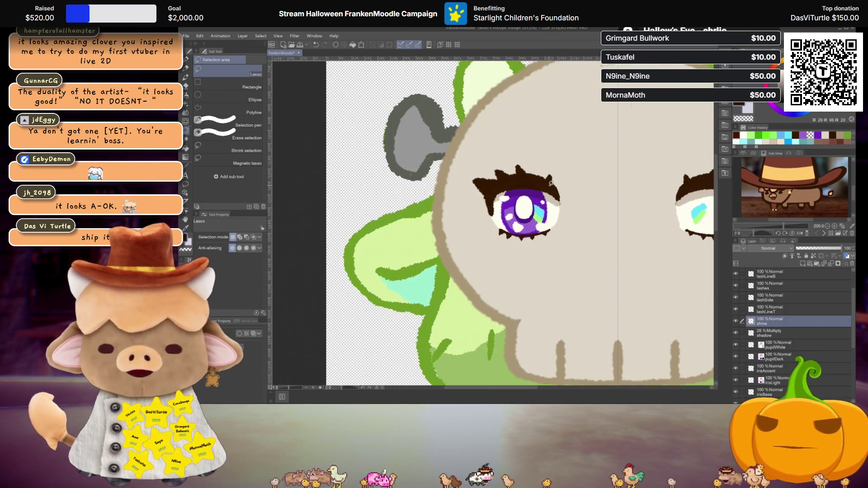
pyautogui.scroll(-2, 551, 183)
pyautogui.scroll(-1, 550, 183)
pyautogui.scroll(2, 758, 282)
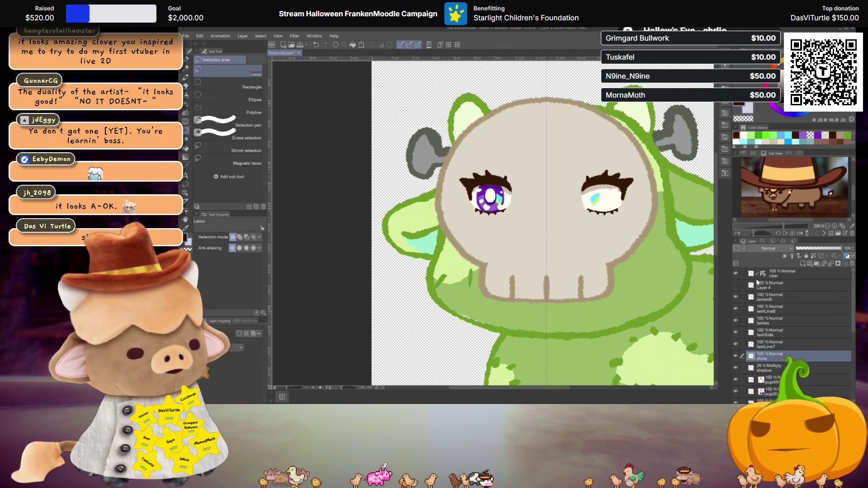
pyautogui.scroll(-2, 775, 302)
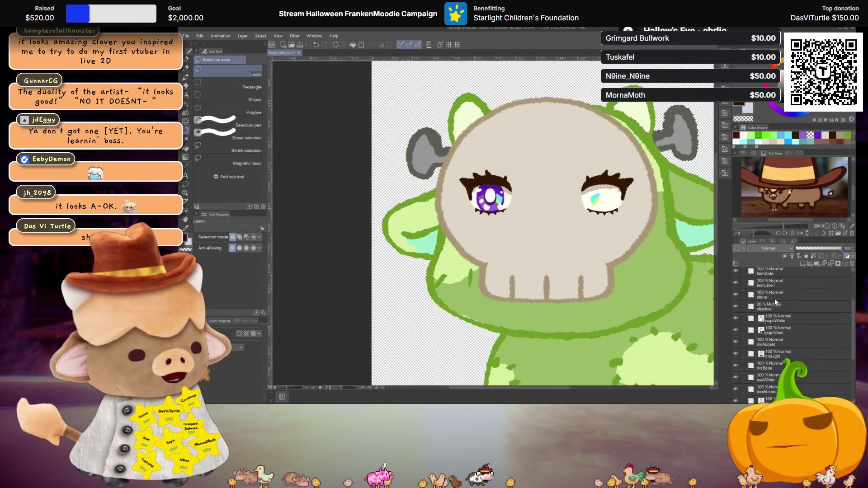
pyautogui.scroll(-2, 784, 347)
pyautogui.keyDown('shift'); pyautogui.click(780, 347); pyautogui.keyUp('shift')
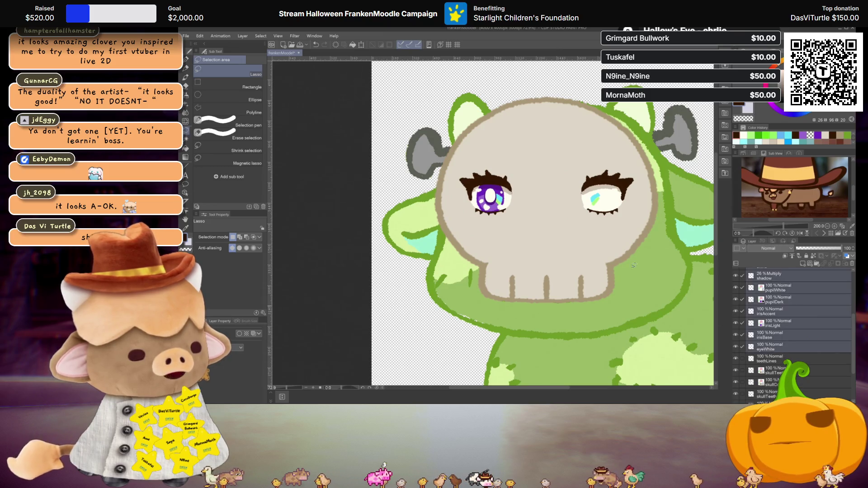
# - Rectangle-select the right eye and delete it so only the purple eye remains
pyautogui.click(251, 87)
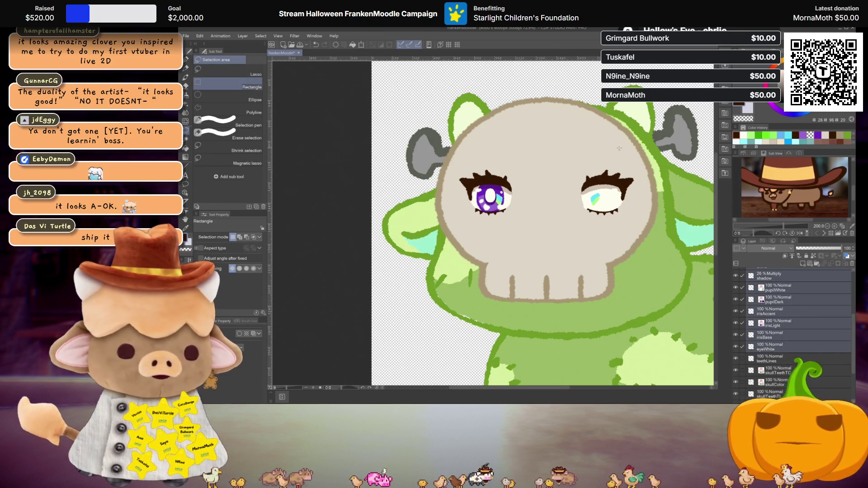
pyautogui.moveTo(555, 142); pyautogui.dragTo(688, 254)
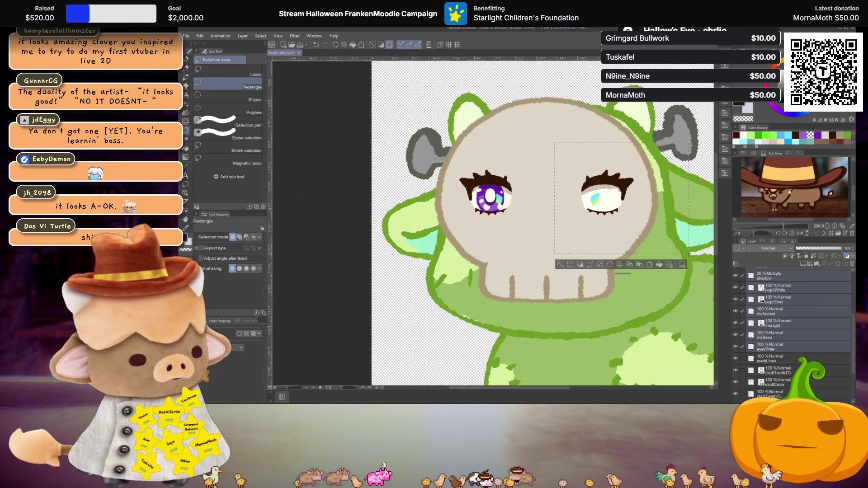
pyautogui.press('Delete')
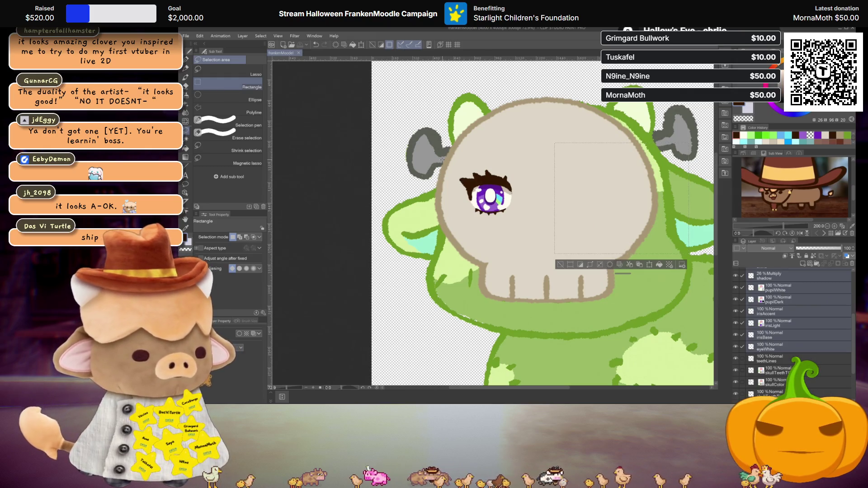
pyautogui.moveTo(448, 170); pyautogui.dragTo(537, 213)
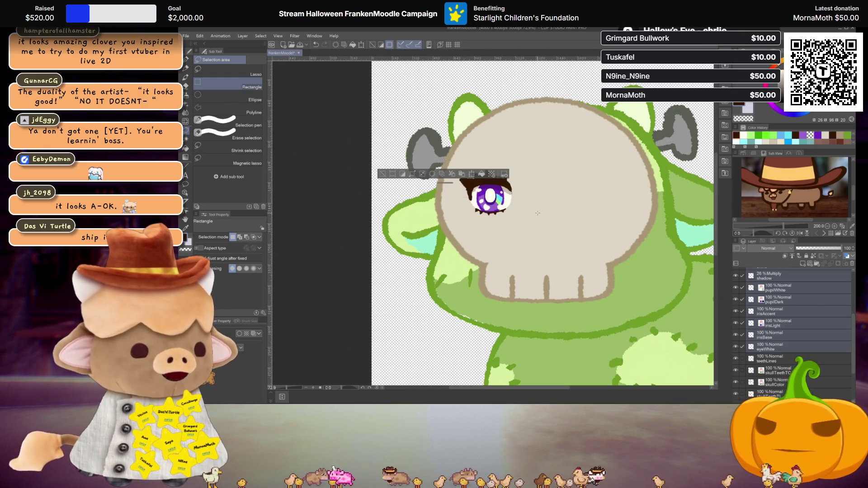
pyautogui.scroll(-2, 537, 214)
pyautogui.scroll(-2, 542, 210)
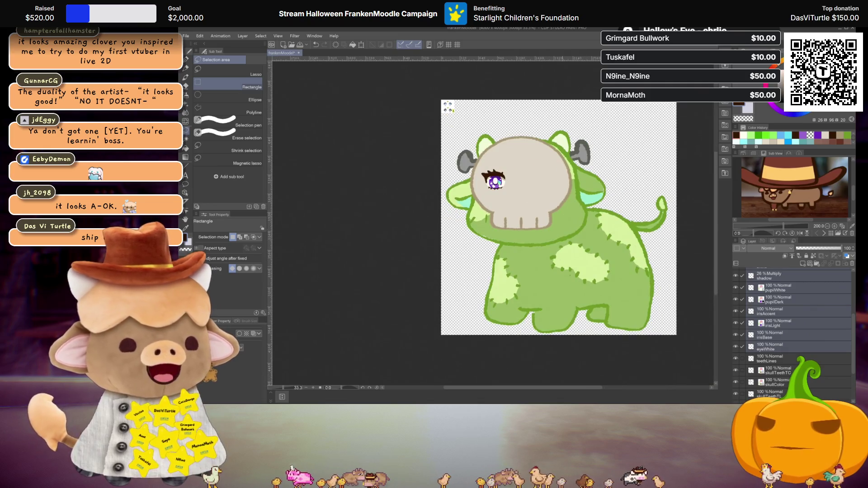
pyautogui.scroll(1, 485, 163)
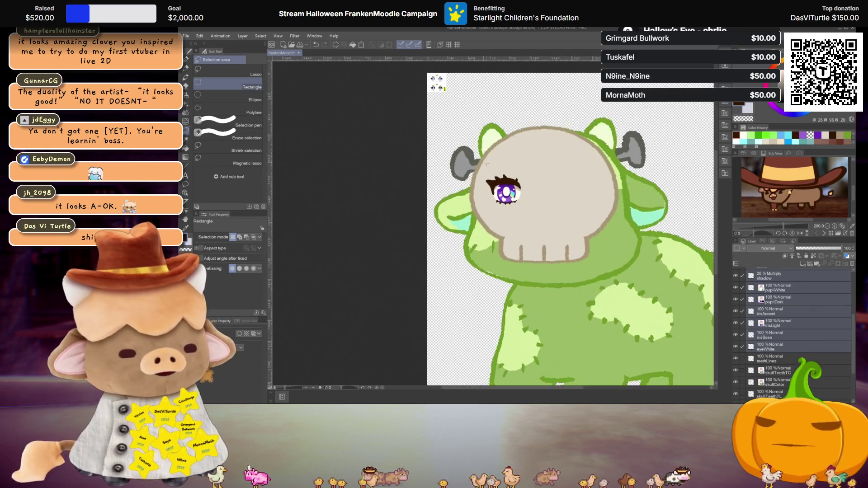
pyautogui.scroll(1, 484, 163)
pyautogui.scroll(1, 485, 163)
pyautogui.scroll(2, 781, 348)
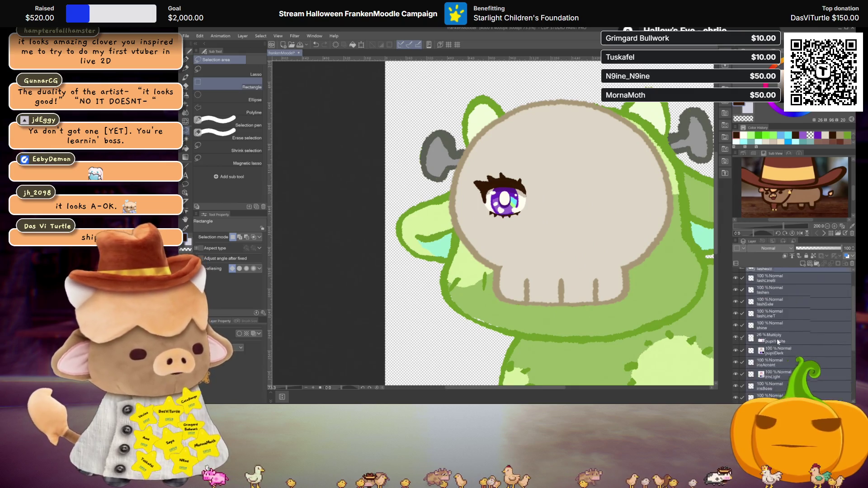
pyautogui.scroll(2, 776, 338)
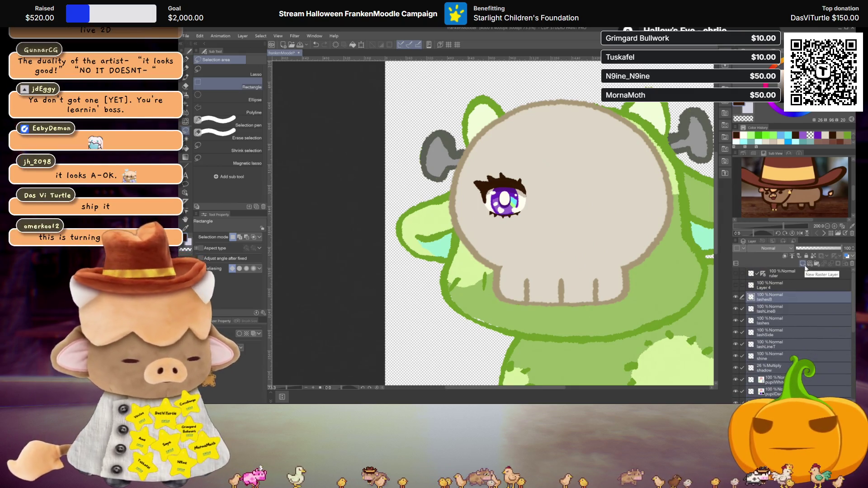
# - Group the selected eye layers into a folder named eye
pyautogui.hotkey('ctrl', 'g')
pyautogui.write('eye')
pyautogui.press('Return')
pyautogui.hotkey('ctrl', 't')
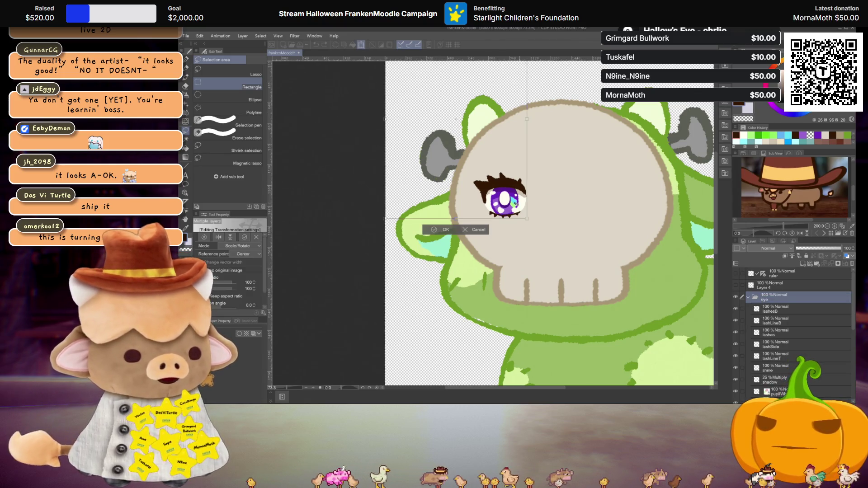
pyautogui.scroll(-2, 512, 184)
pyautogui.press('Return')
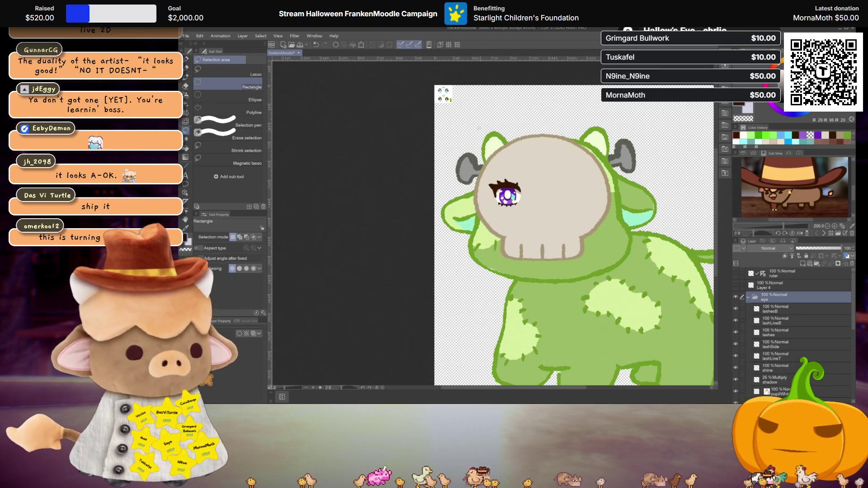
pyautogui.moveTo(469, 108); pyautogui.dragTo(409, 72)
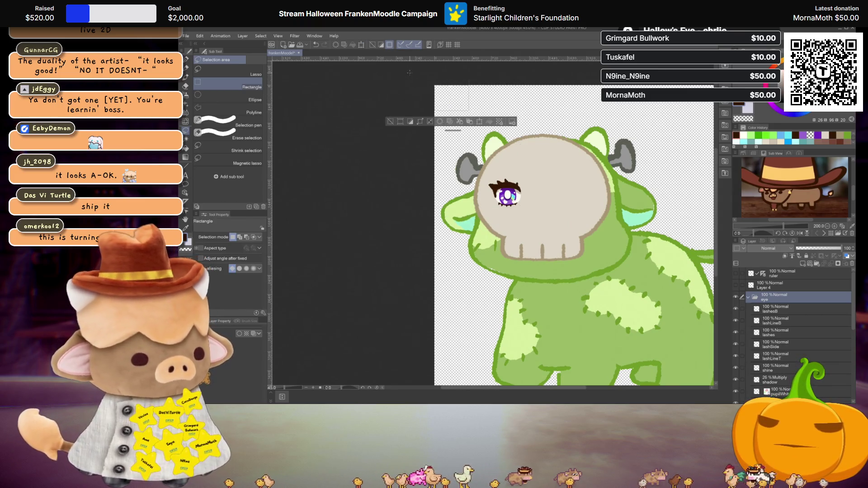
pyautogui.hotkey('ctrl', 'd')
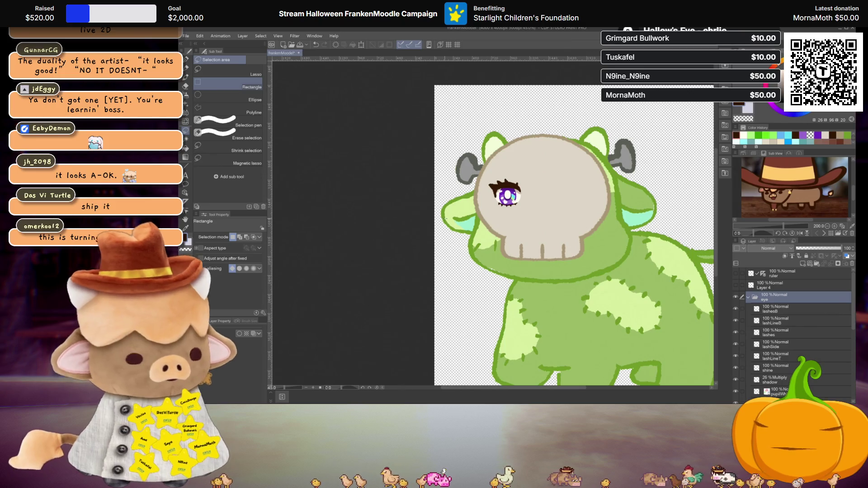
# - Adjust the eye group with a transform and collapse the eye folder
pyautogui.hotkey('ctrl', 't')
pyautogui.hotkey('ctrl', '+')
pyautogui.hotkey('ctrl', '+')
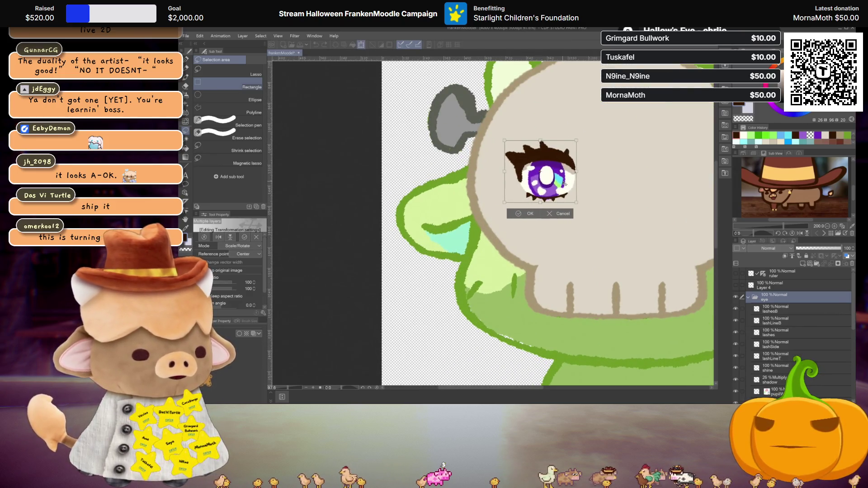
pyautogui.press('Return')
pyautogui.scroll(1, 565, 185)
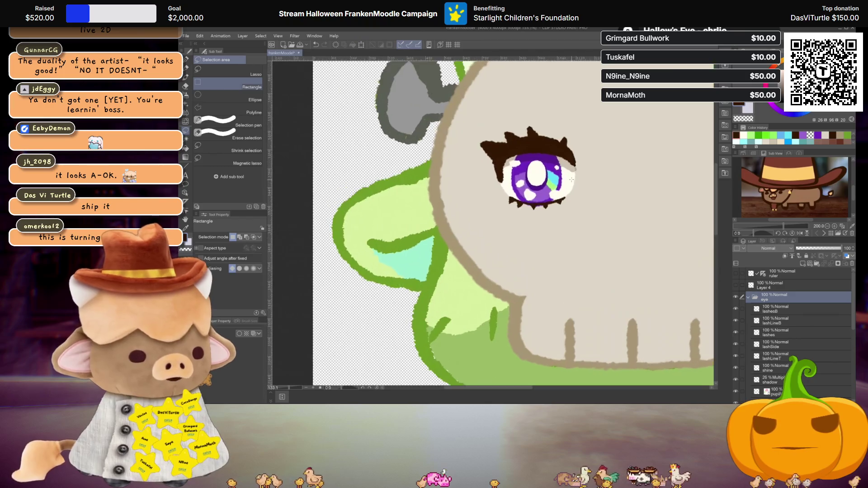
pyautogui.scroll(-2, 571, 179)
pyautogui.scroll(1, 496, 220)
pyautogui.scroll(2, 497, 220)
pyautogui.scroll(-1, 497, 220)
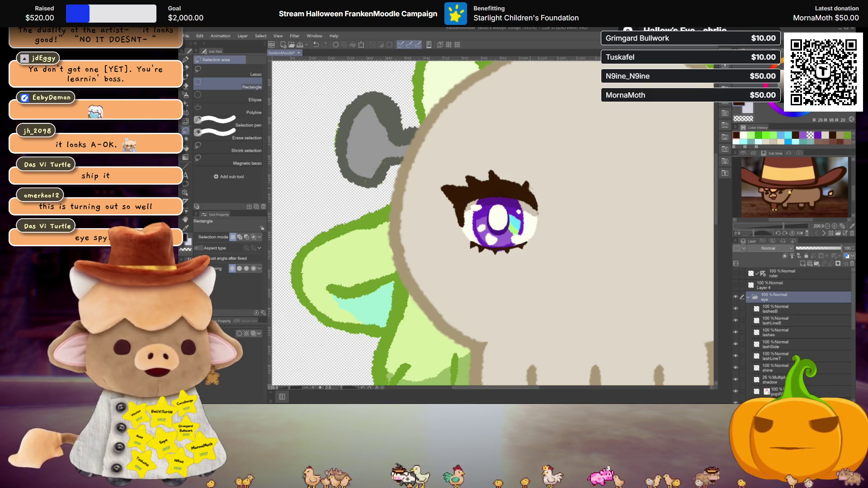
pyautogui.scroll(-1, 526, 203)
pyautogui.scroll(-2, 526, 204)
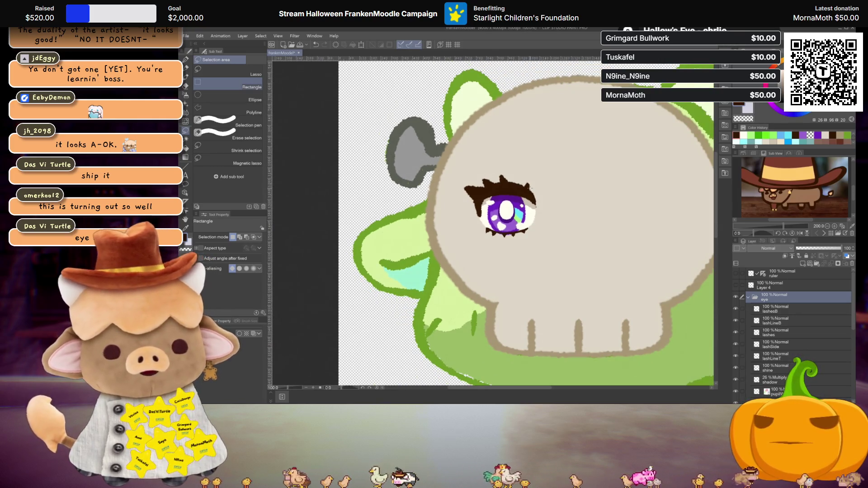
pyautogui.scroll(-1, 526, 203)
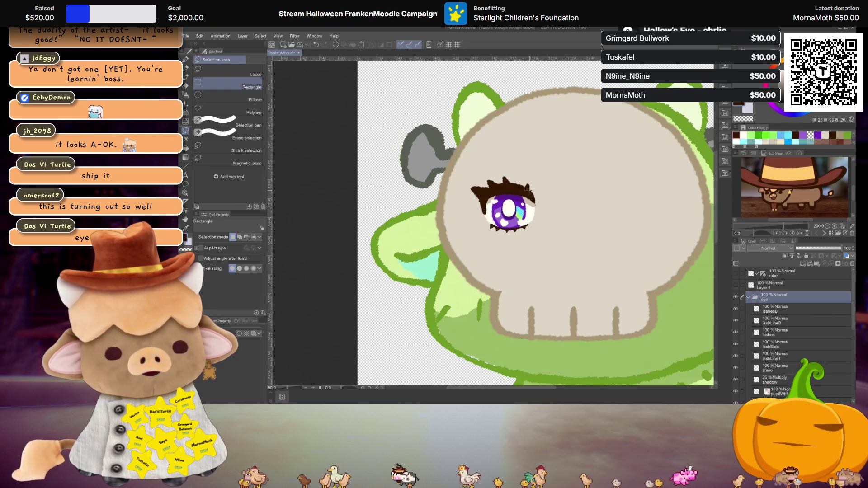
pyautogui.scroll(-2, 510, 209)
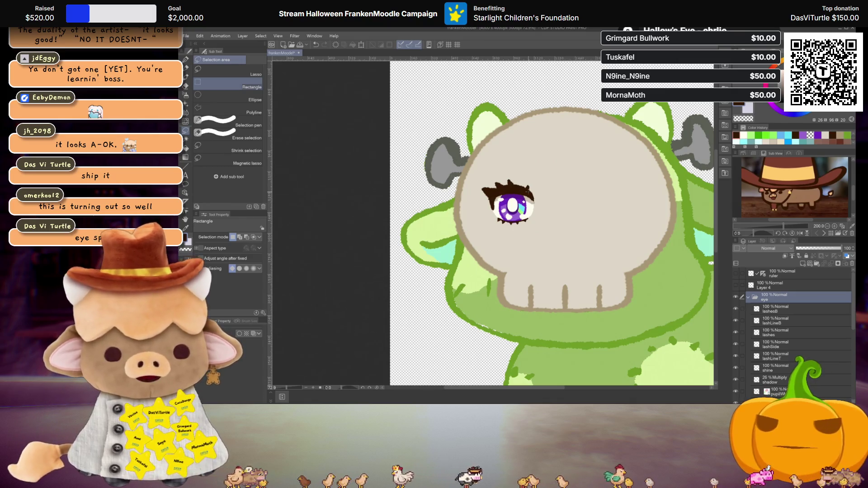
pyautogui.scroll(1, 508, 205)
pyautogui.scroll(1, 530, 186)
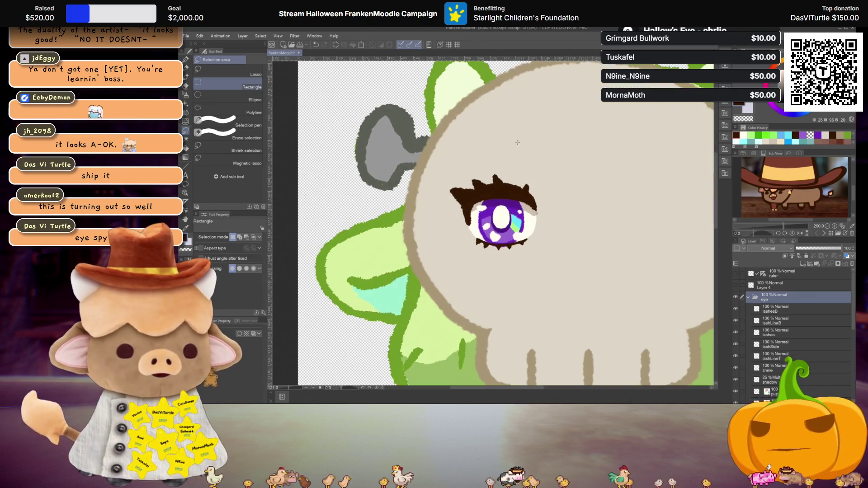
pyautogui.click(749, 297)
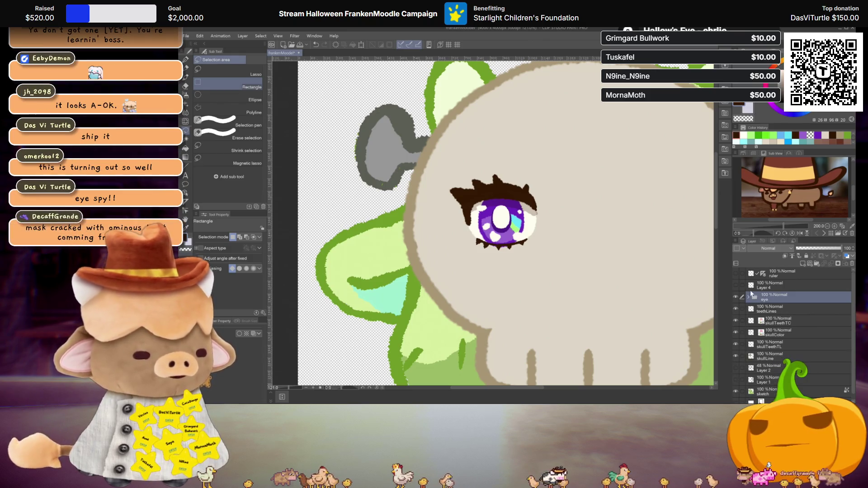
pyautogui.scroll(-2, 516, 179)
pyautogui.scroll(-1, 522, 181)
pyautogui.scroll(-1, 528, 184)
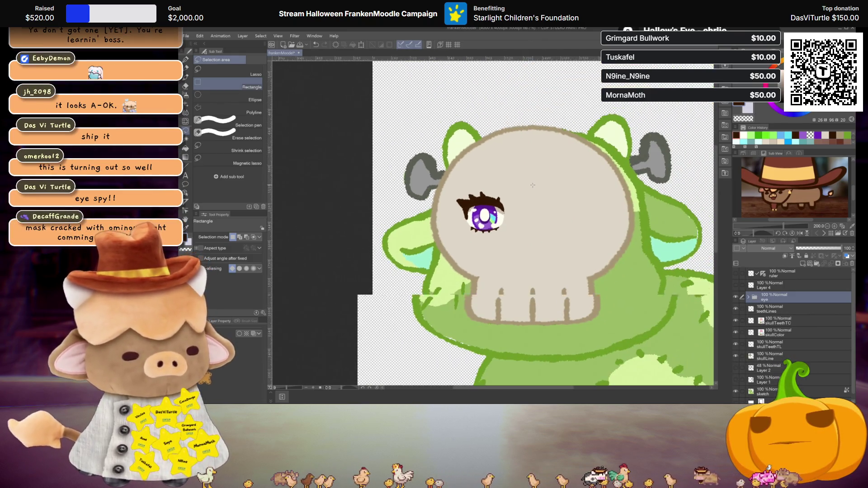
pyautogui.scroll(-1, 532, 186)
pyautogui.scroll(1, 532, 186)
pyautogui.scroll(-2, 529, 197)
pyautogui.scroll(-1, 525, 217)
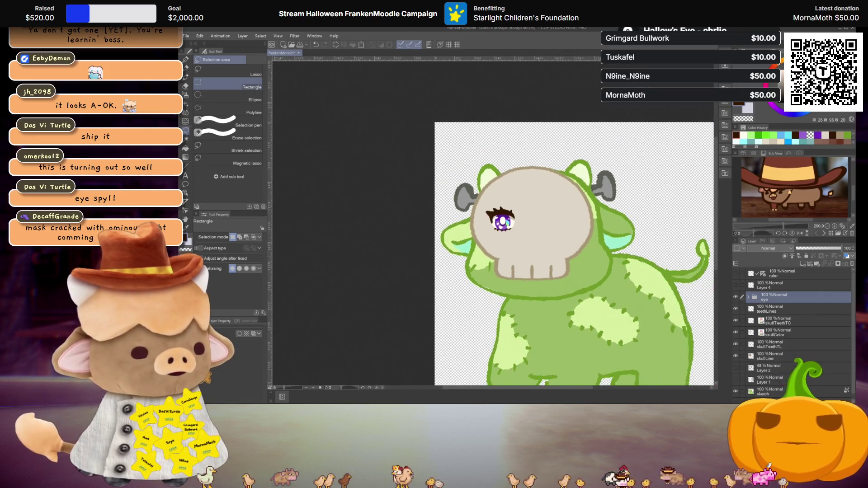
pyautogui.scroll(-1, 522, 230)
pyautogui.scroll(-1, 773, 354)
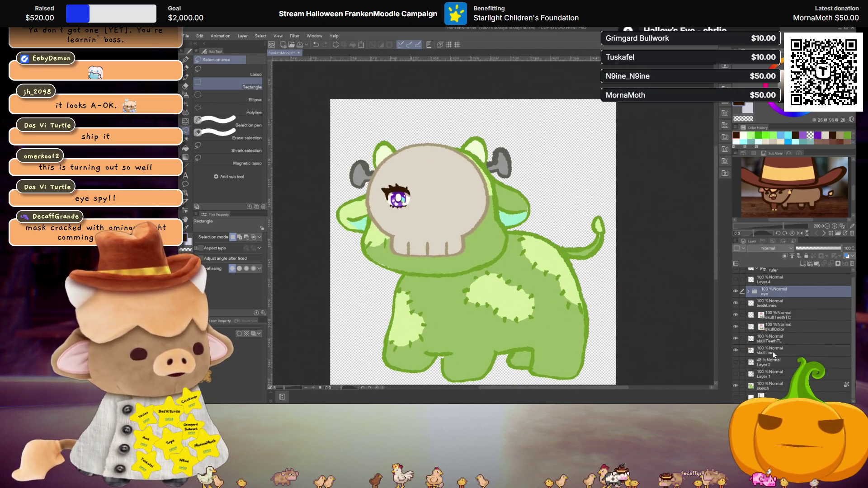
# - Show the numbered idea list, switch to Layer 1 and pick the pen to cross out Skelly
pyautogui.click(735, 373)
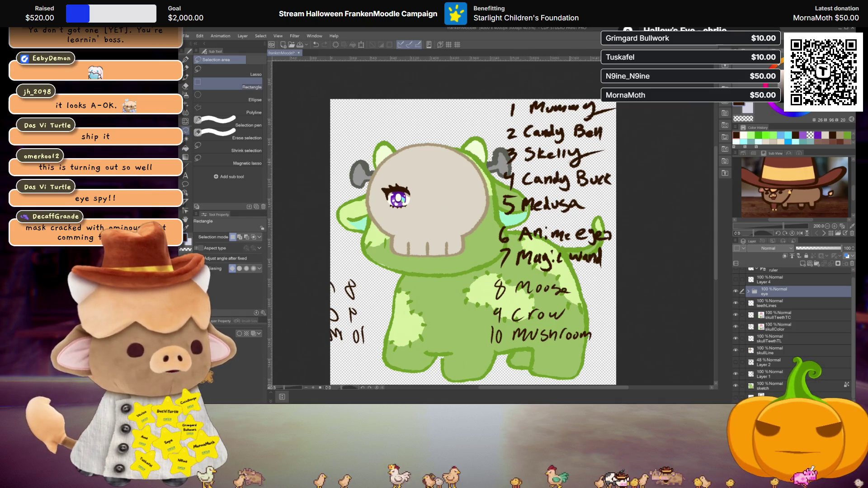
pyautogui.click(786, 374)
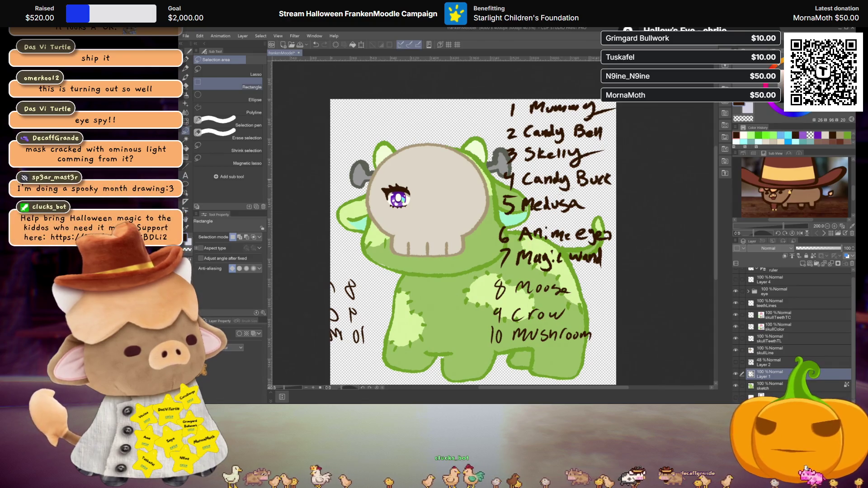
pyautogui.press('p')
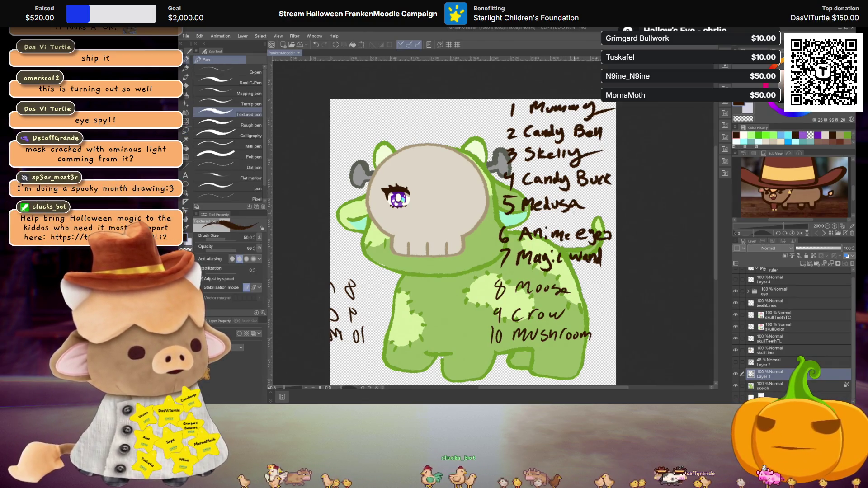
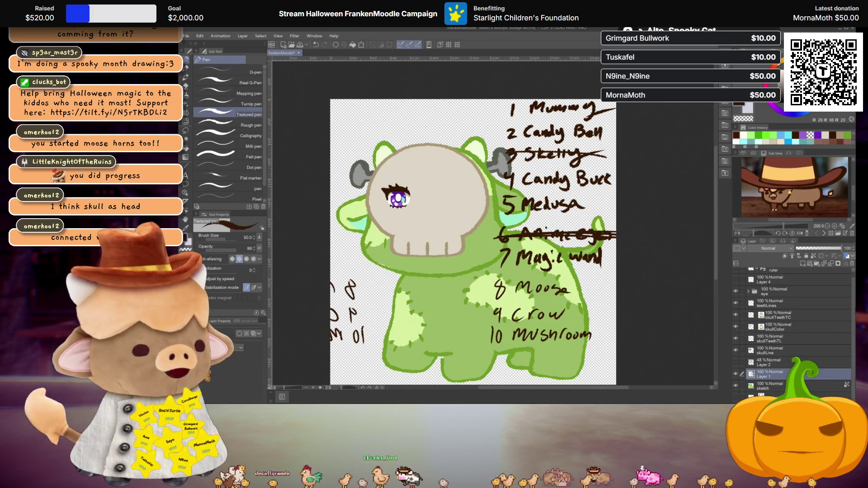
# - Hide the handwritten list and lighten the green cow sketch to about 60%, returning to Layer 4
pyautogui.click(735, 374)
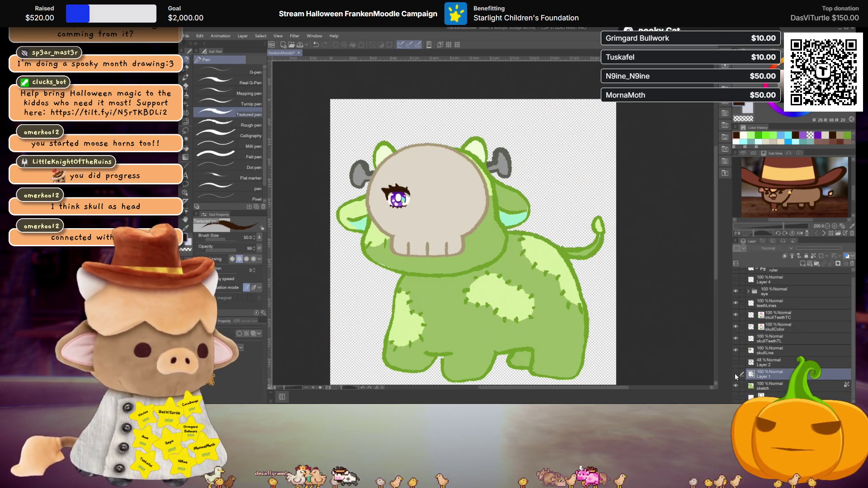
pyautogui.click(766, 385)
pyautogui.moveTo(832, 253); pyautogui.dragTo(826, 252)
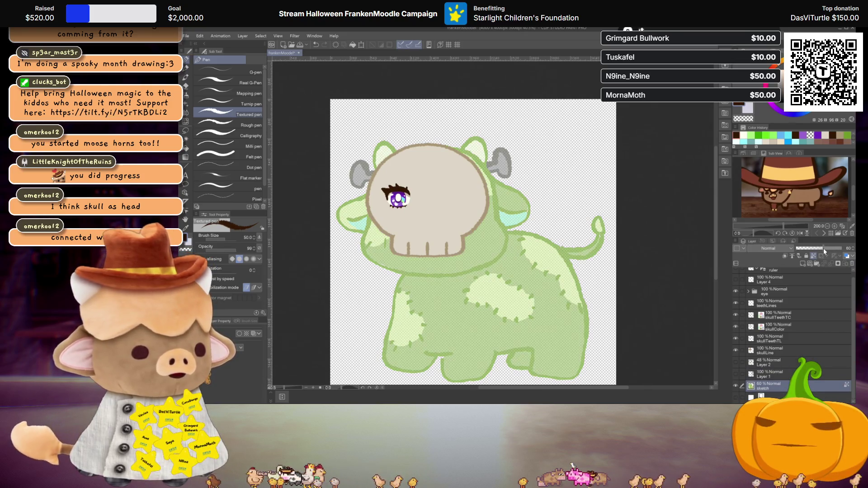
pyautogui.scroll(1, 801, 320)
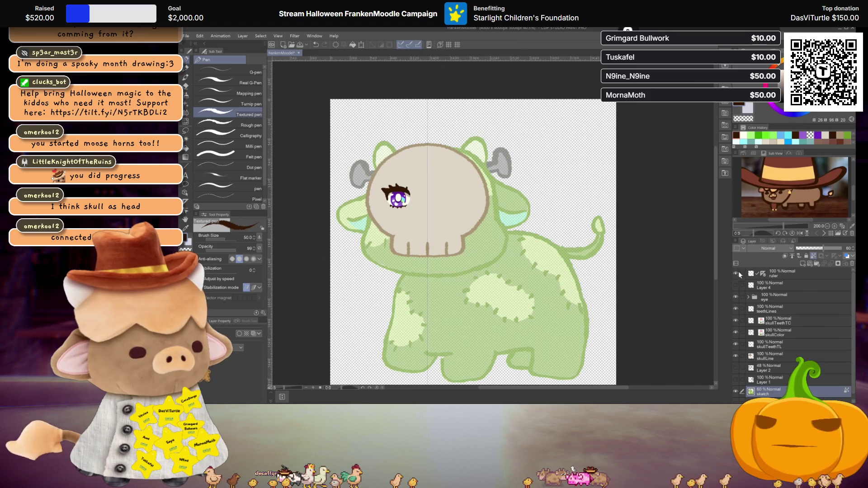
pyautogui.click(773, 285)
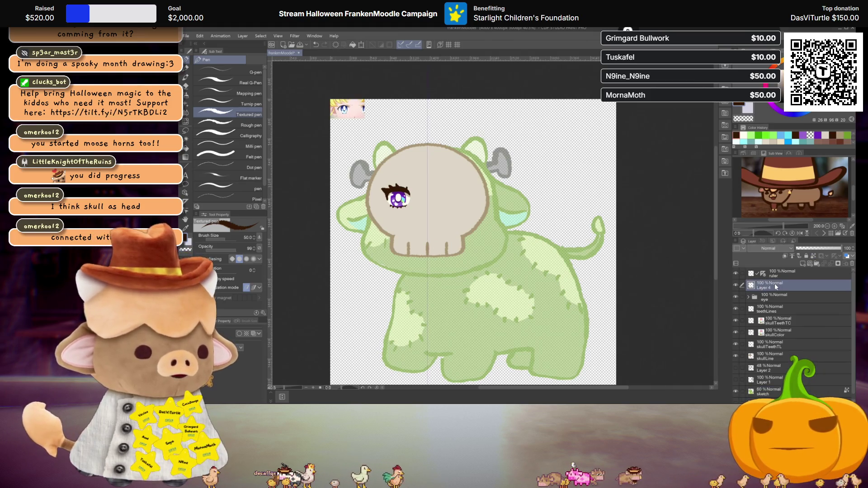
pyautogui.scroll(2, 454, 213)
pyautogui.scroll(2, 454, 212)
pyautogui.scroll(-2, 455, 212)
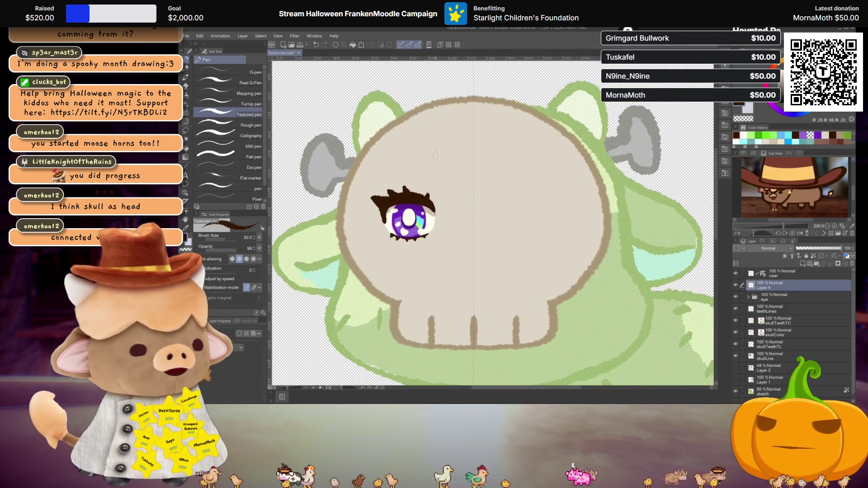
pyautogui.moveTo(361, 162); pyautogui.dragTo(390, 187)
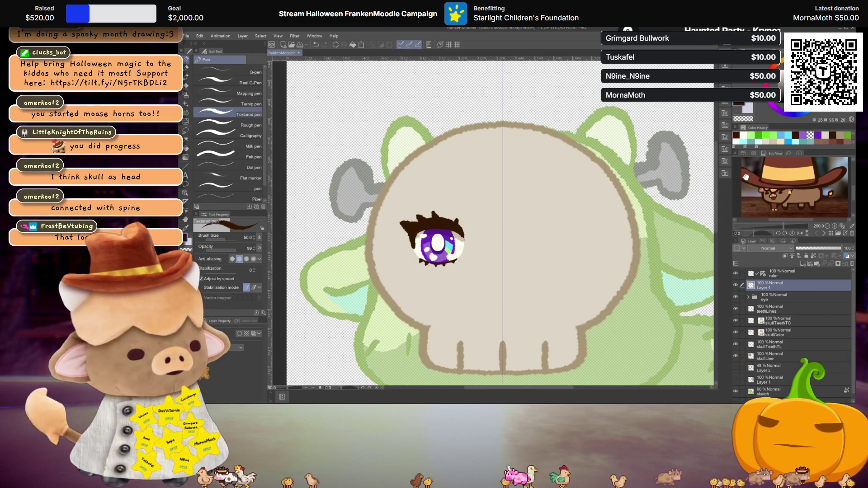
pyautogui.scroll(-1, 764, 319)
# - Reset the sketch to full opacity, then fade it to 45% and return to Layer 4
pyautogui.click(771, 387)
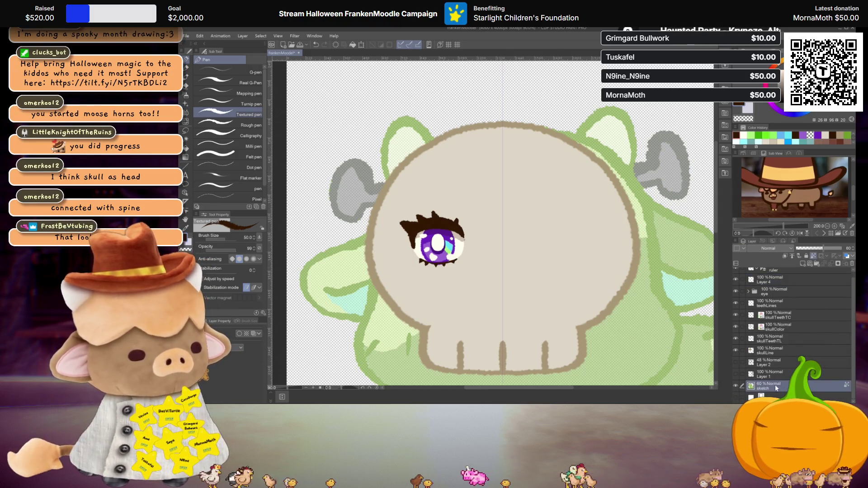
pyautogui.moveTo(819, 249); pyautogui.dragTo(849, 248)
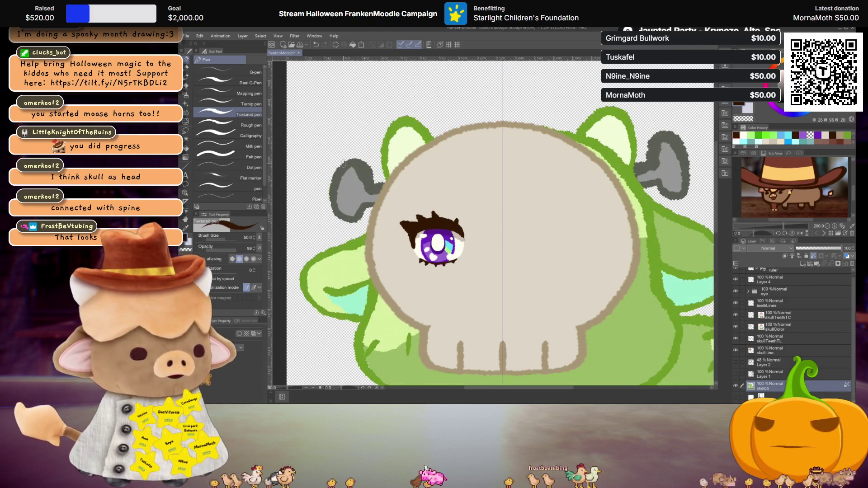
pyautogui.press('i')
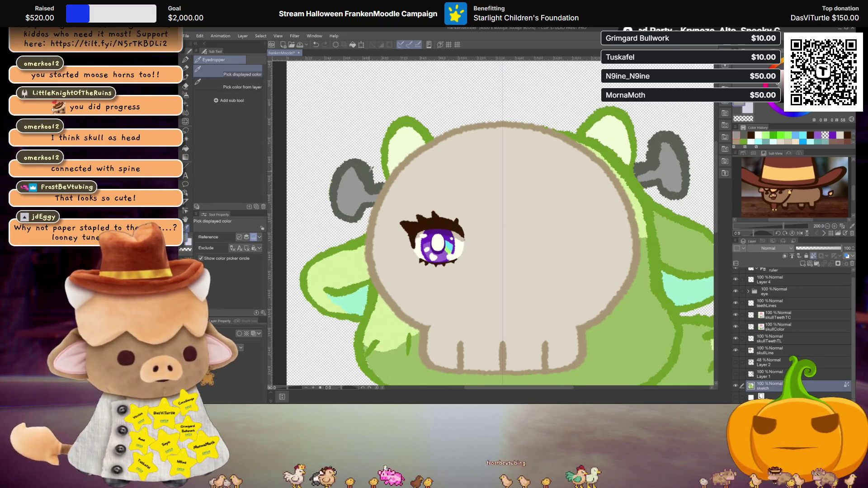
pyautogui.press('p')
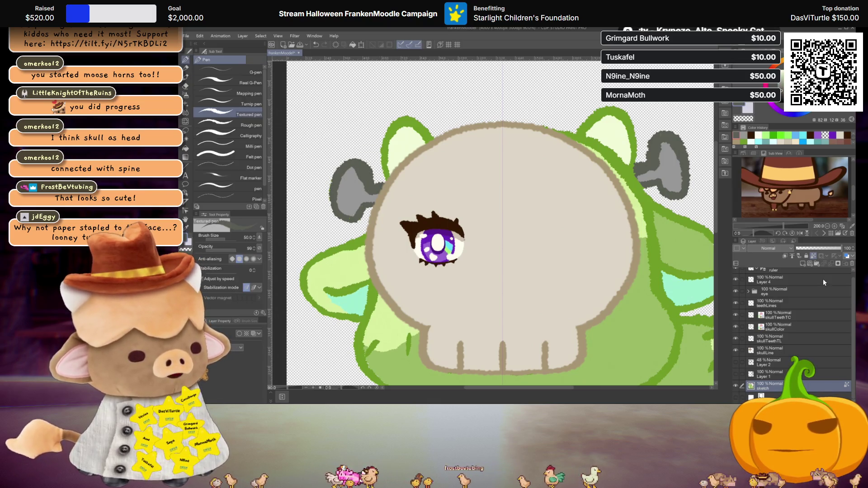
pyautogui.click(819, 250)
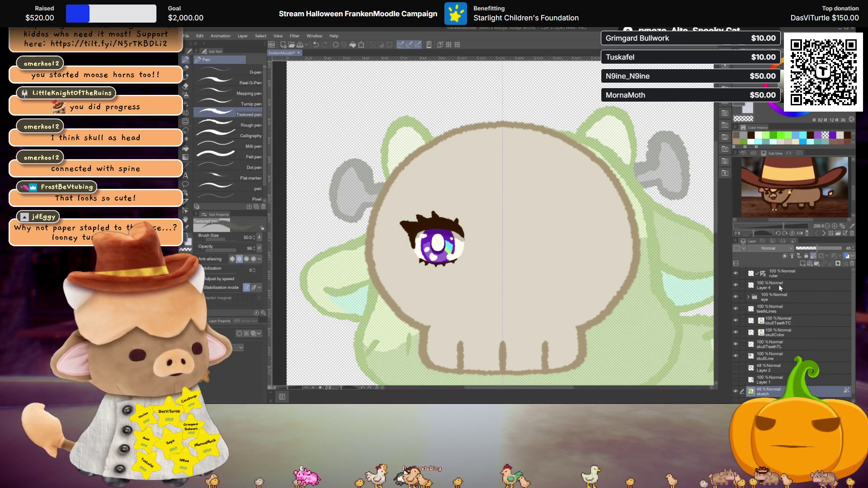
pyautogui.click(778, 288)
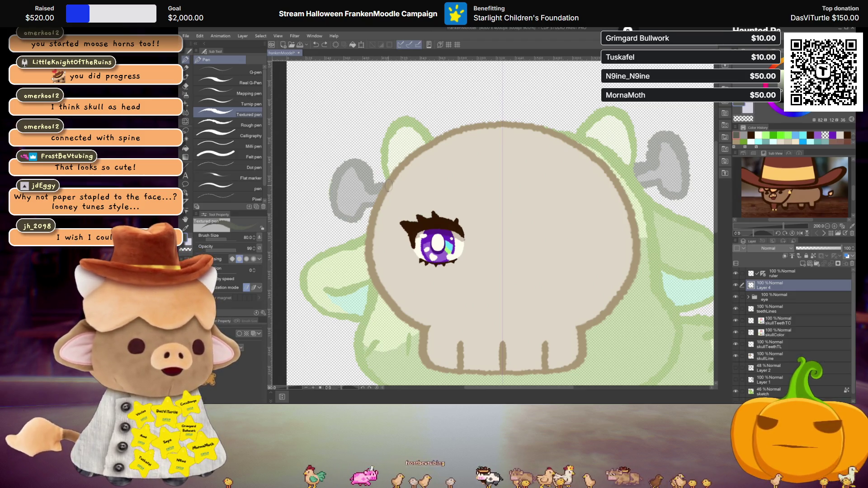
# - Draw mirrored staple outlines on both sides of the skull and fill them solid dark grey
pyautogui.moveTo(373, 184)
pyautogui.mouseDown()
pyautogui.moveTo(391, 187)
pyautogui.moveTo(370, 185)
pyautogui.mouseUp()
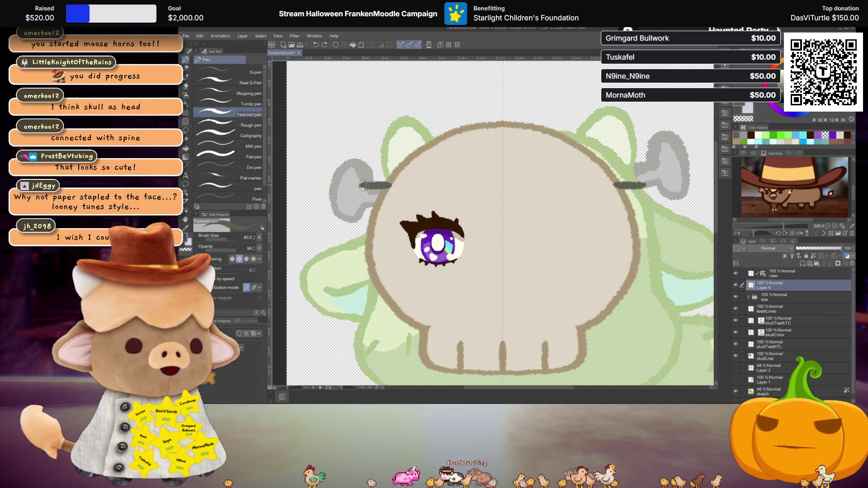
pyautogui.moveTo(390, 185); pyautogui.dragTo(350, 208)
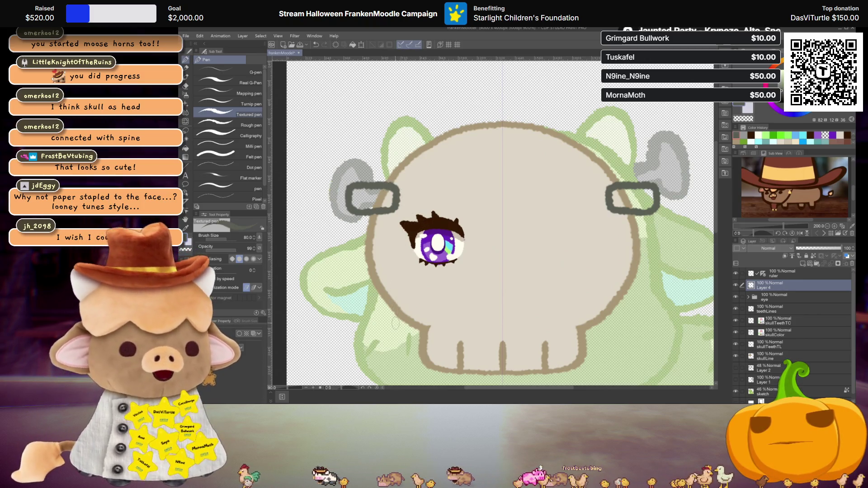
pyautogui.press('g')
pyautogui.click(379, 190)
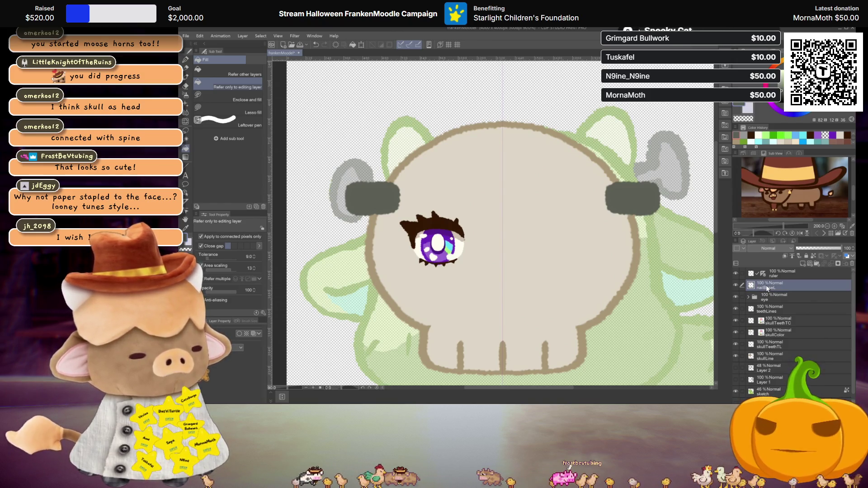
# - Copy the staples onto a new nailBaseL 2 layer and enable Layer Color tint
pyautogui.hotkey('ctrl', 'c')
pyautogui.hotkey('ctrl', 'v')
pyautogui.click(252, 334)
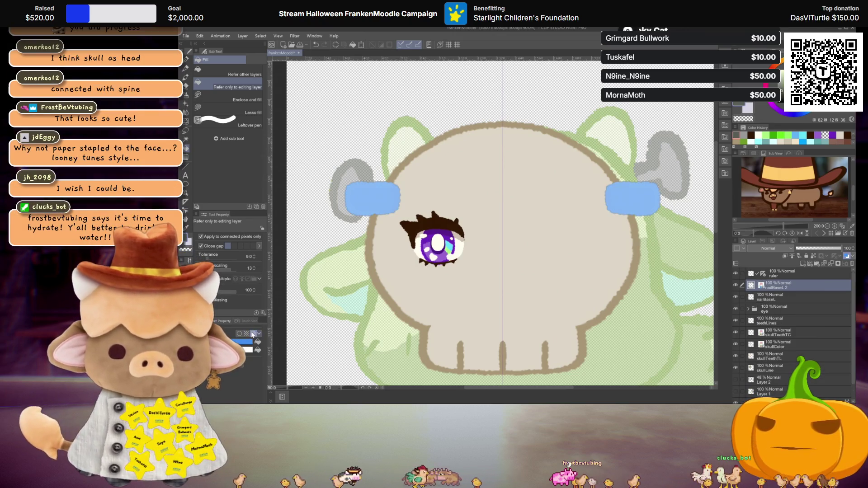
pyautogui.click(242, 342)
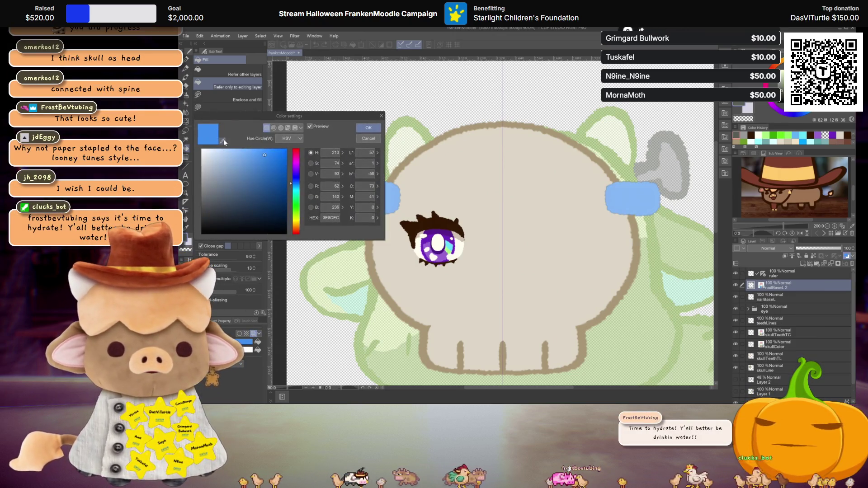
# - Sample a light grey from the screen as the staple tint colour and confirm it
pyautogui.click(221, 140)
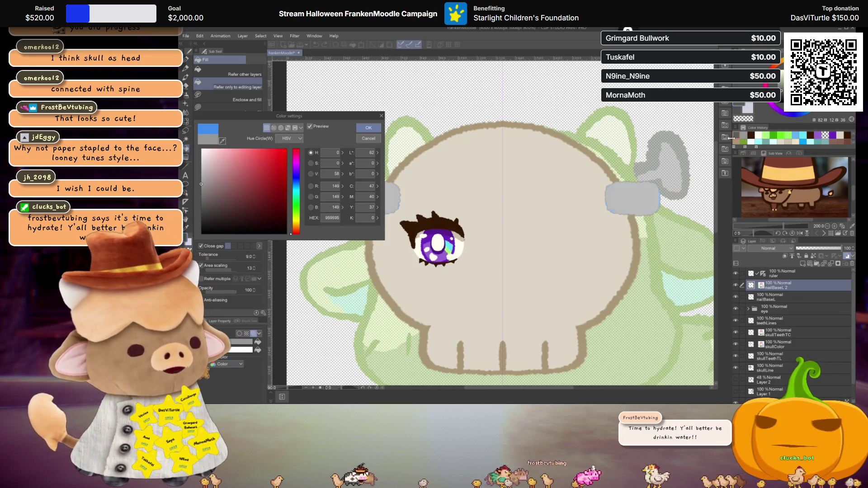
pyautogui.click(759, 146)
pyautogui.click(368, 128)
pyautogui.click(247, 349)
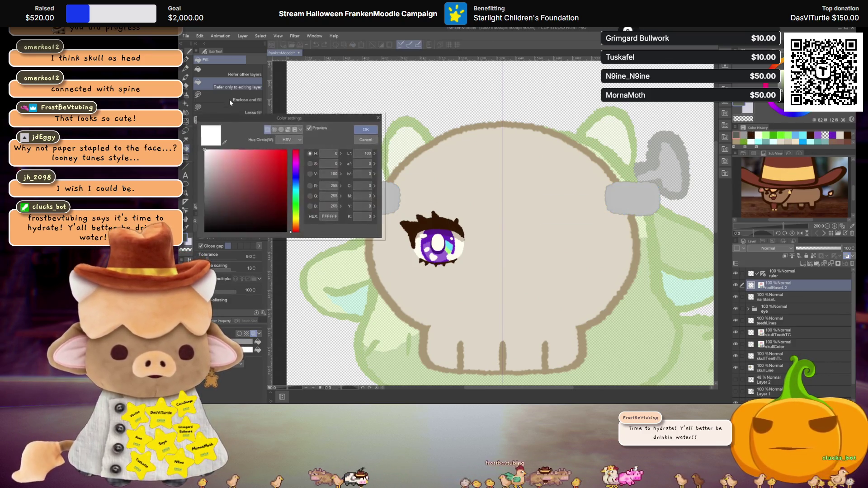
pyautogui.click(222, 140)
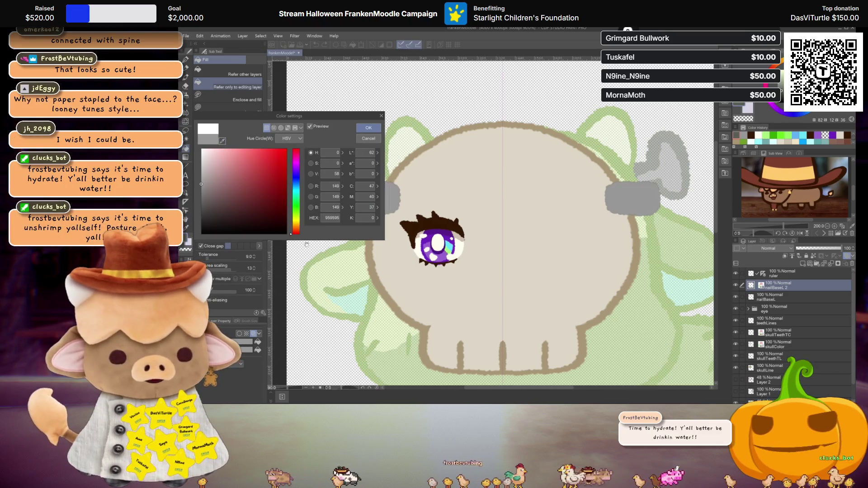
pyautogui.click(368, 129)
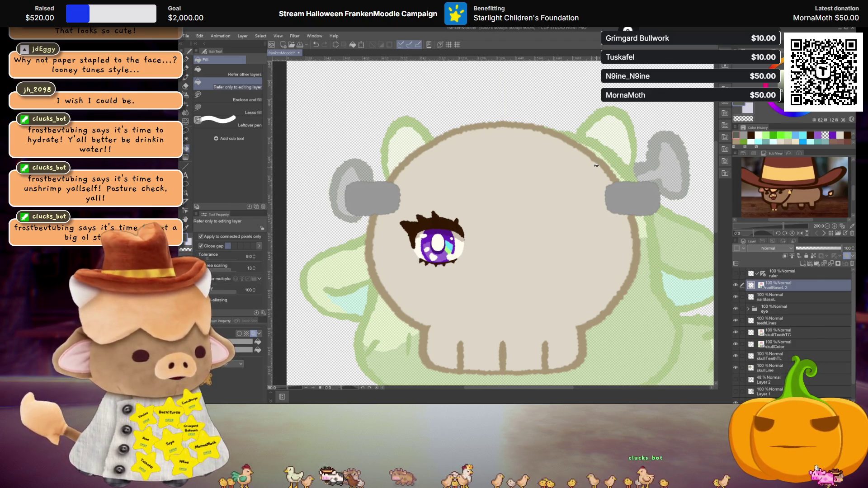
# - Rectangle-select the right bolt's nail base on the copied layer and delete it
pyautogui.press('m')
pyautogui.moveTo(644, 218); pyautogui.dragTo(672, 229)
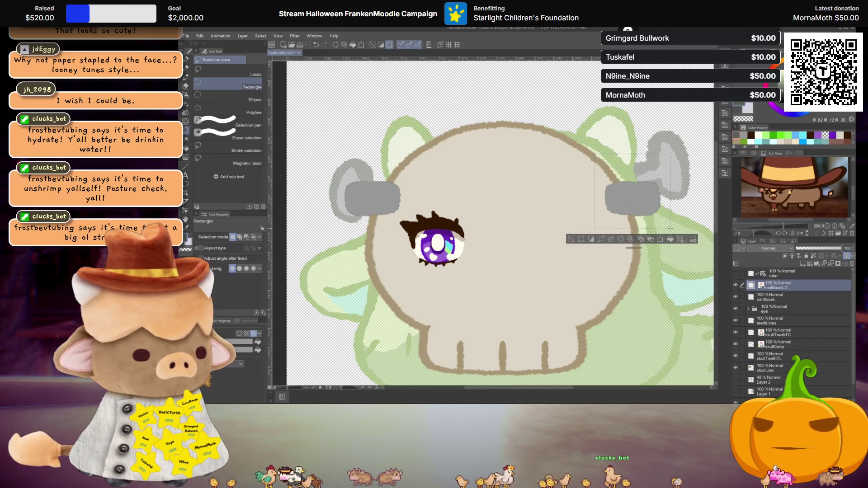
pyautogui.hotkey('alt', 'BackSpace')
pyautogui.hotkey('ctrl', 'd')
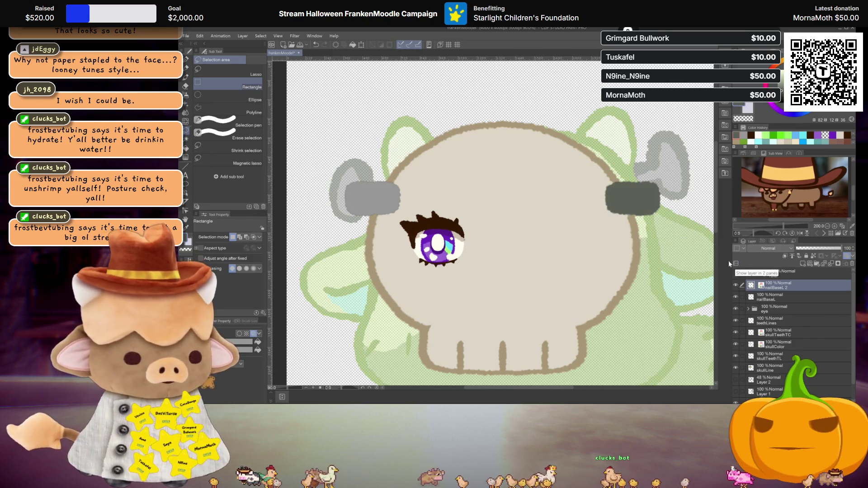
pyautogui.hotkey('alt', '[')
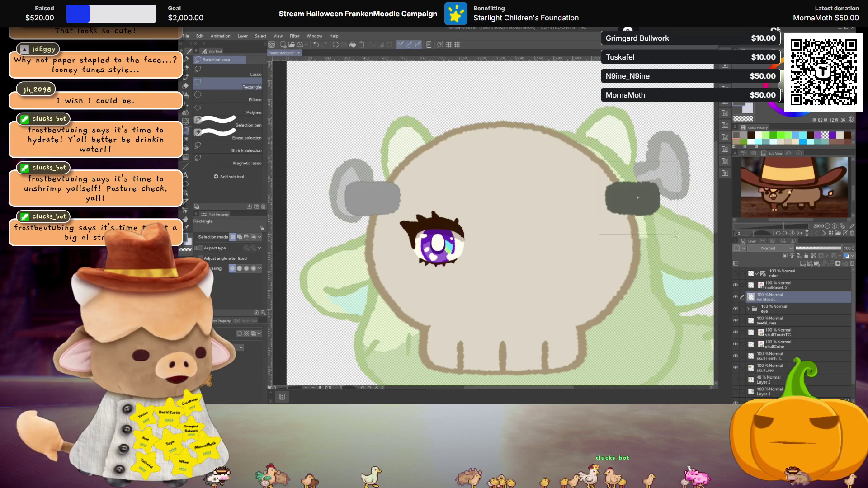
pyautogui.hotkey('ctrl', 'shift', 'd')
pyautogui.press('Delete')
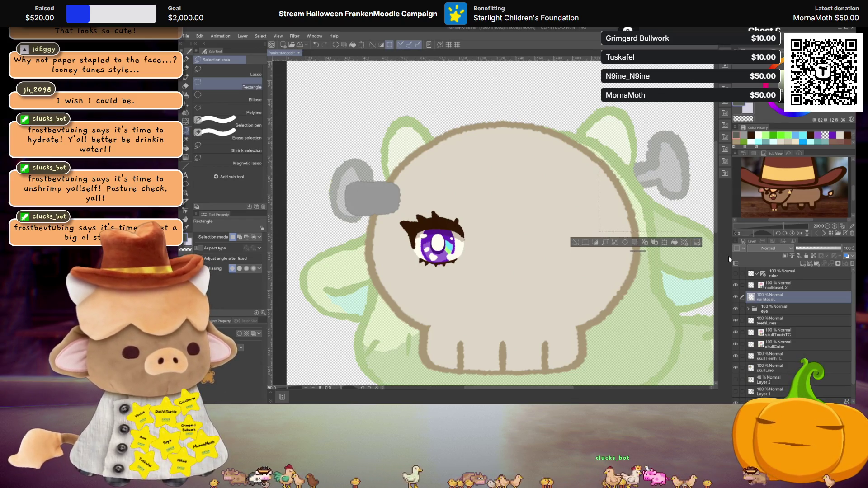
pyautogui.hotkey('ctrl', 'd')
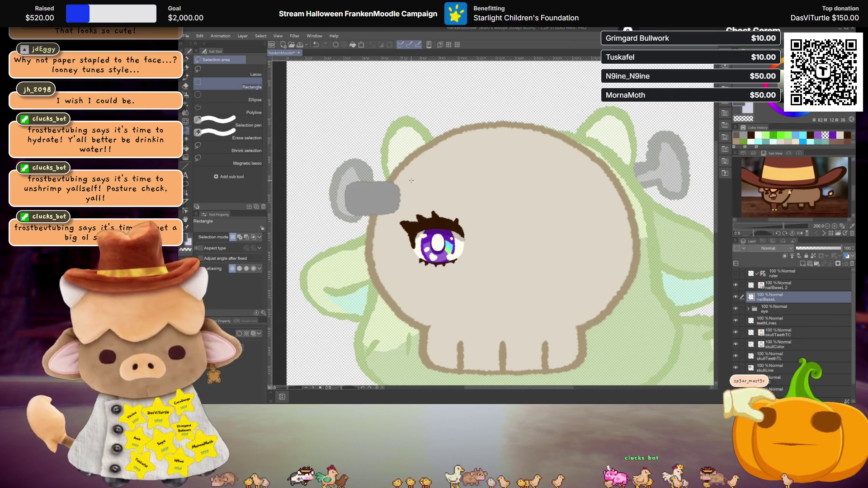
# - Rename the copied layer nailBaseC and start shrinking the left nail plate around its centre
pyautogui.doubleClick(781, 289)
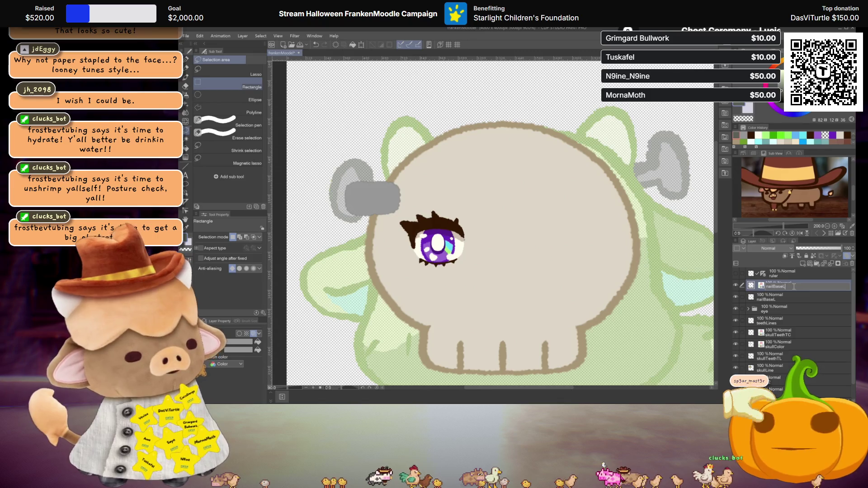
pyautogui.press('BackSpace')
pyautogui.write('R')
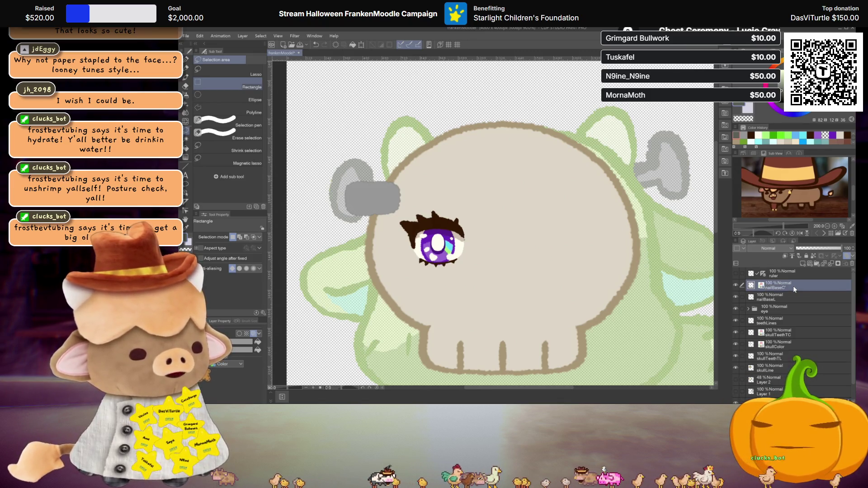
pyautogui.press('Return')
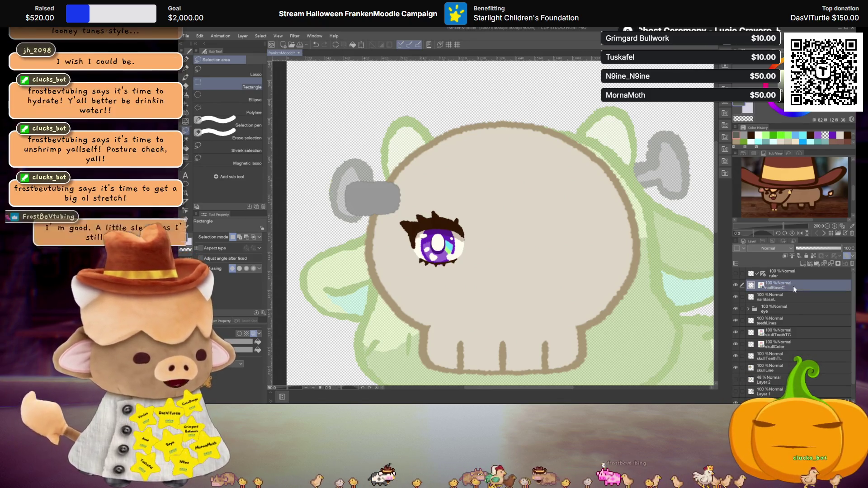
pyautogui.hotkey('ctrl', 't')
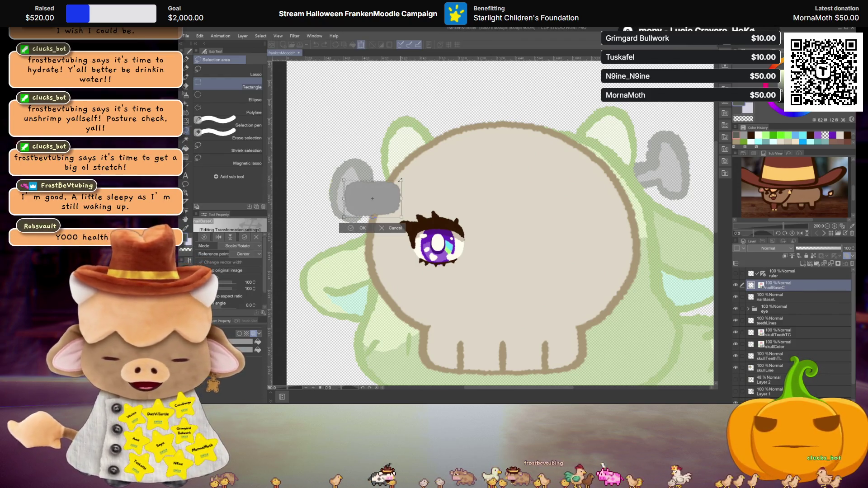
pyautogui.moveTo(401, 217); pyautogui.dragTo(399, 214)
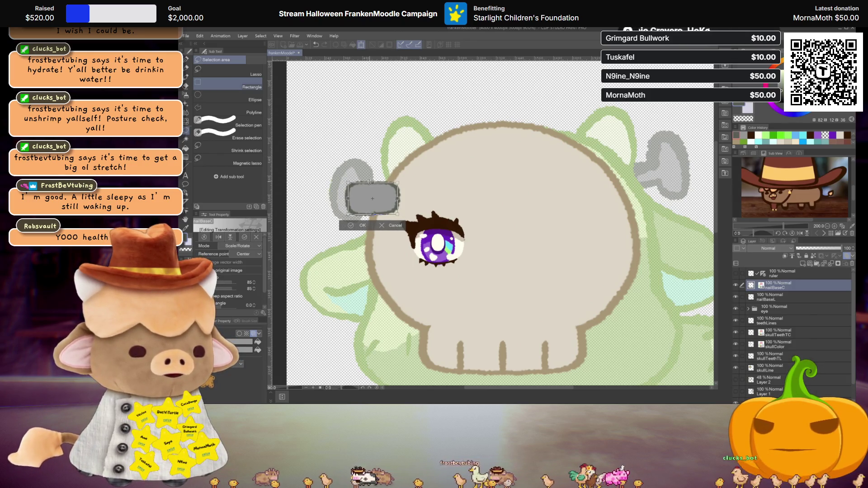
pyautogui.scroll(1, 372, 198)
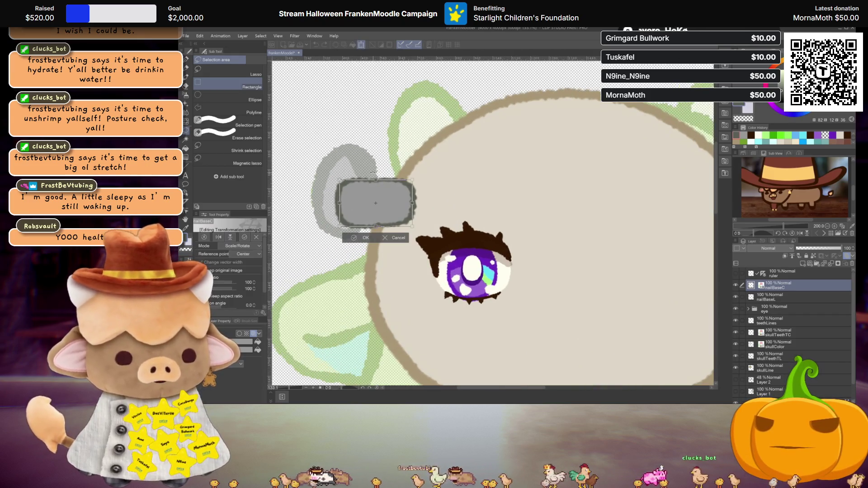
# - Pull the nail plate's bottom edge up, apply the resize and pick the Ellipse figure tool
pyautogui.moveTo(375, 226); pyautogui.dragTo(374, 225)
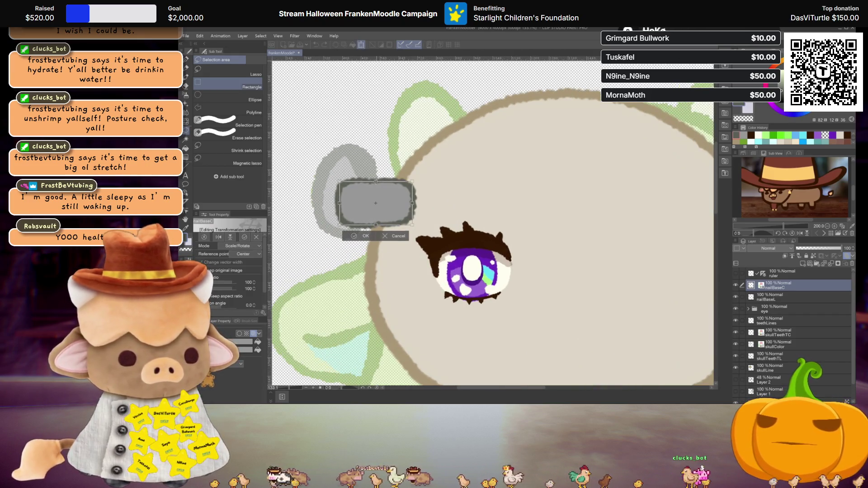
pyautogui.press('Return')
pyautogui.scroll(-1, 425, 203)
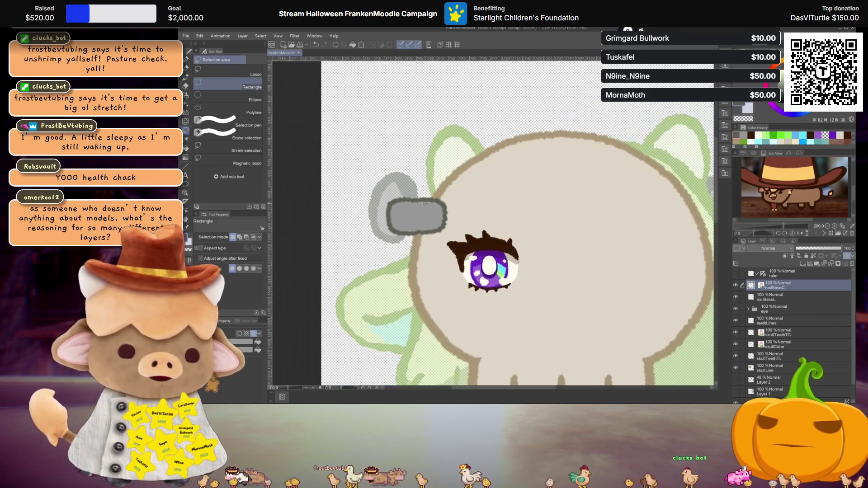
pyautogui.scroll(1, 425, 204)
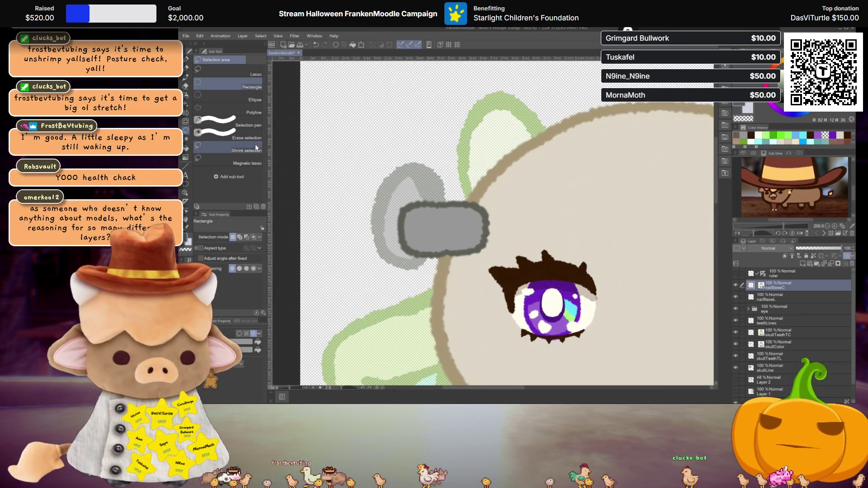
pyautogui.press('u')
pyautogui.click(256, 148)
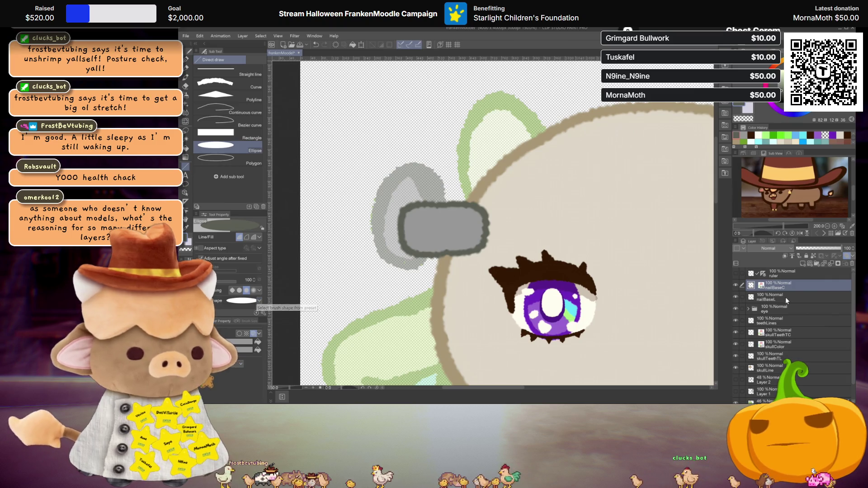
# - Add a new raster Layer 3 above nailBaseC and ready the textured pen
pyautogui.click(806, 265)
pyautogui.press('p')
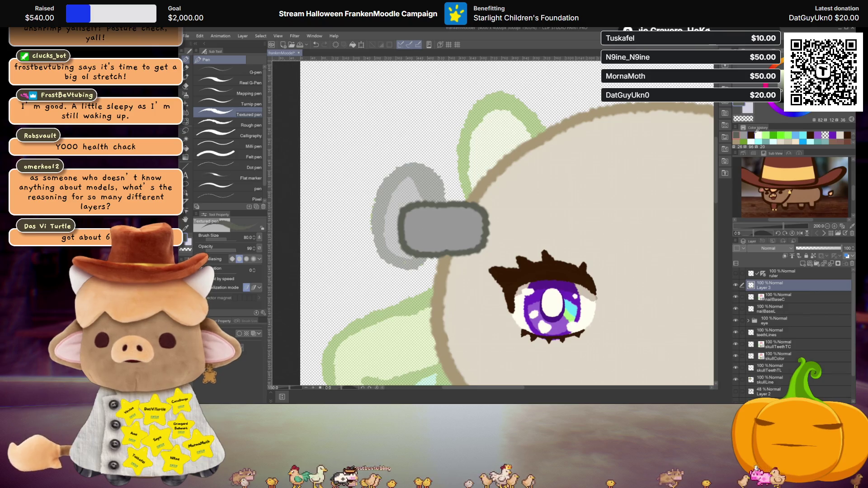
pyautogui.scroll(-1, 706, 111)
pyautogui.scroll(-2, 705, 111)
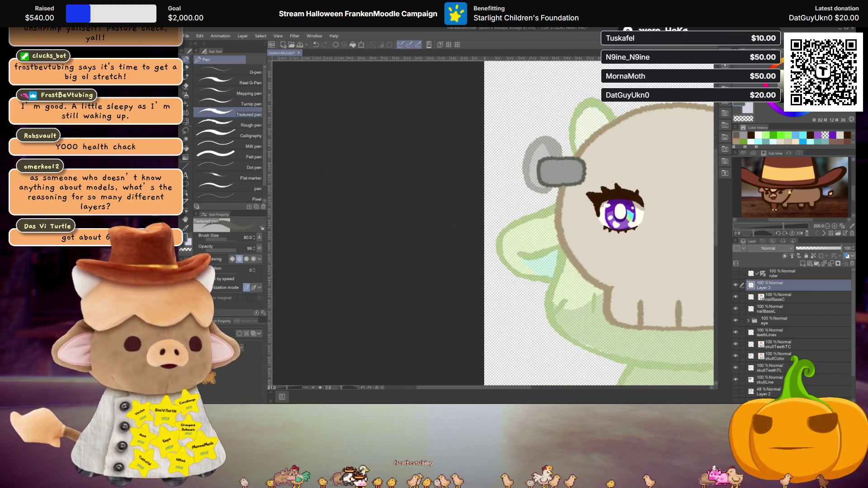
pyautogui.moveTo(620, 164); pyautogui.dragTo(448, 202)
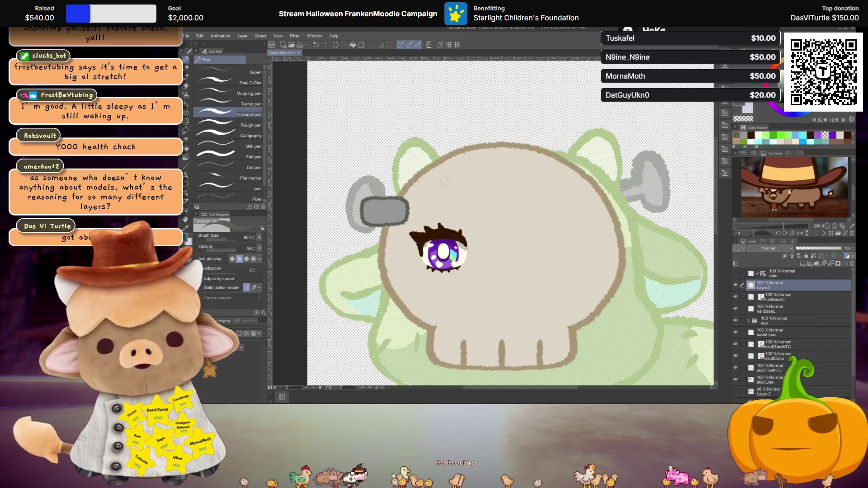
pyautogui.scroll(1, 448, 203)
pyautogui.scroll(1, 448, 202)
pyautogui.scroll(1, 475, 170)
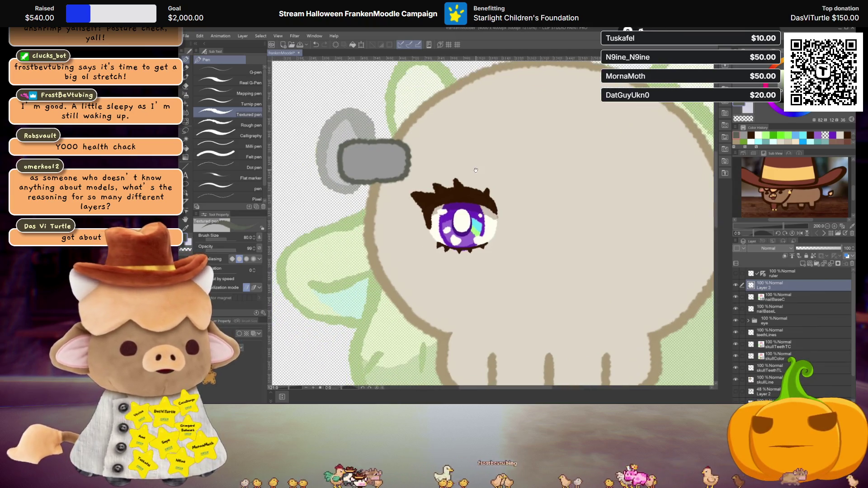
pyautogui.press('o')
pyautogui.click(465, 217)
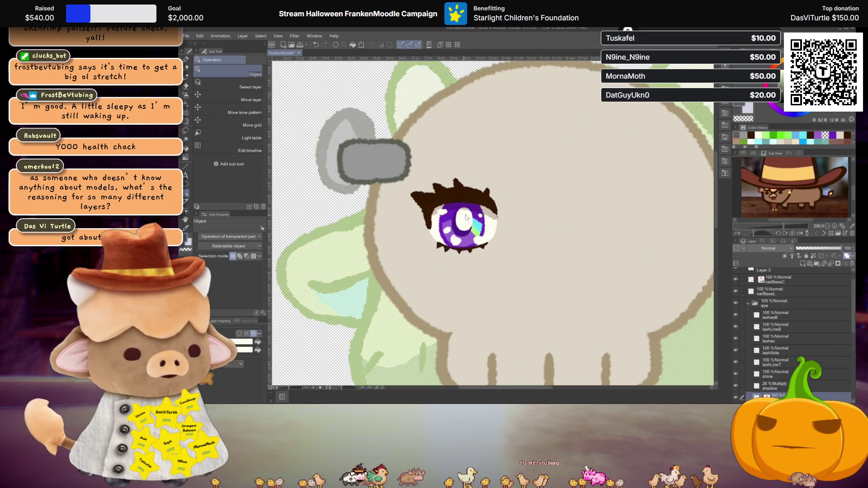
pyautogui.moveTo(459, 225); pyautogui.dragTo(476, 228)
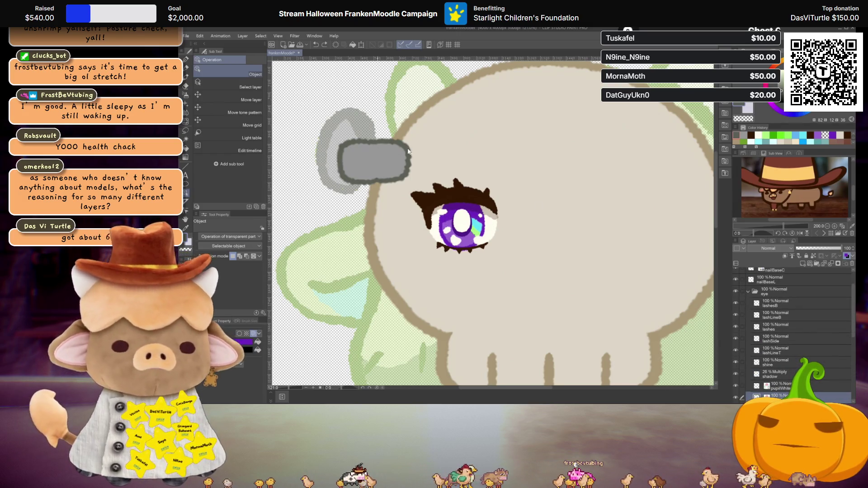
pyautogui.moveTo(470, 196); pyautogui.dragTo(515, 199)
pyautogui.hotkey('ctrl', 'z')
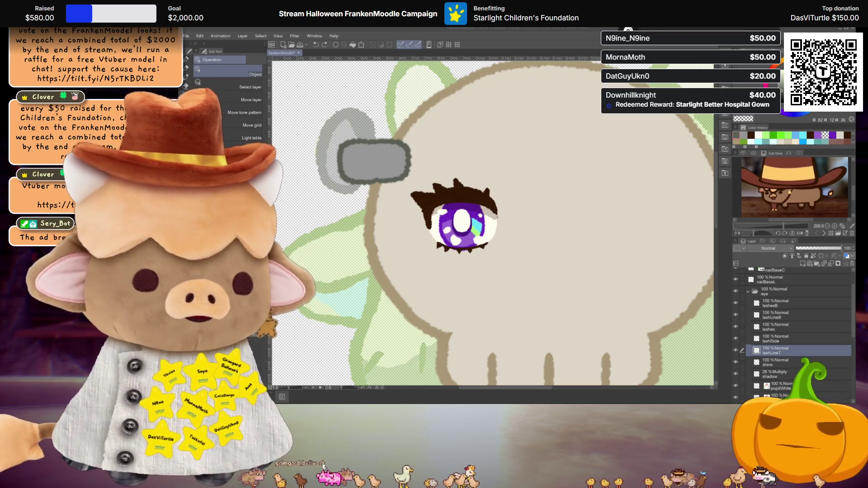
pyautogui.scroll(-2, 540, 260)
pyautogui.scroll(-2, 542, 252)
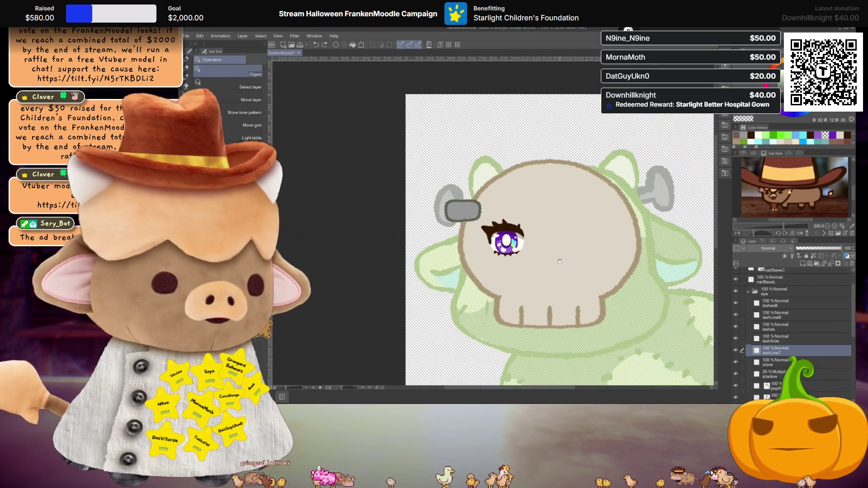
# - Scale up the purple eye from its bottom-right handle, nudge it lower and apply
pyautogui.hotkey('ctrl', 't')
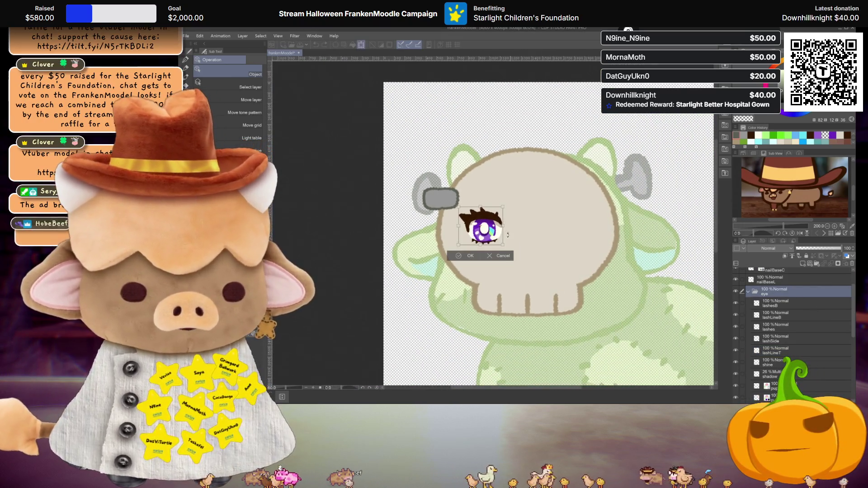
pyautogui.moveTo(506, 251)
pyautogui.mouseDown()
pyautogui.moveTo(518, 259)
pyautogui.moveTo(498, 238)
pyautogui.mouseUp()
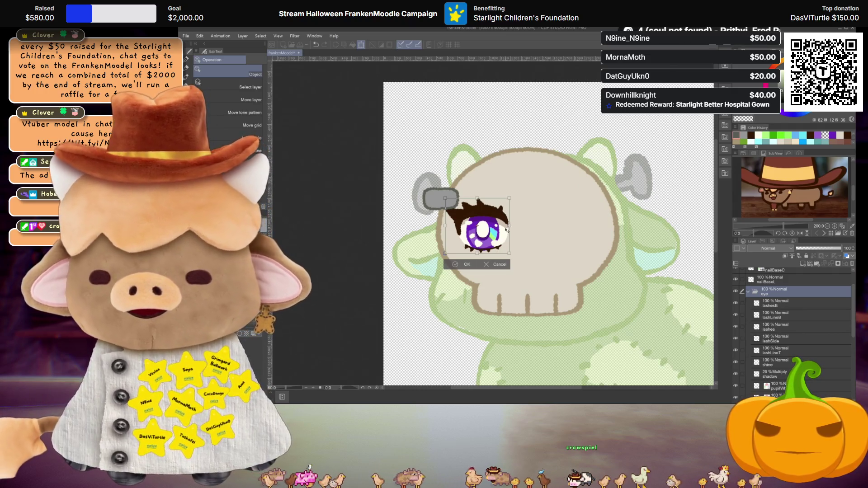
pyautogui.moveTo(498, 239); pyautogui.dragTo(499, 245)
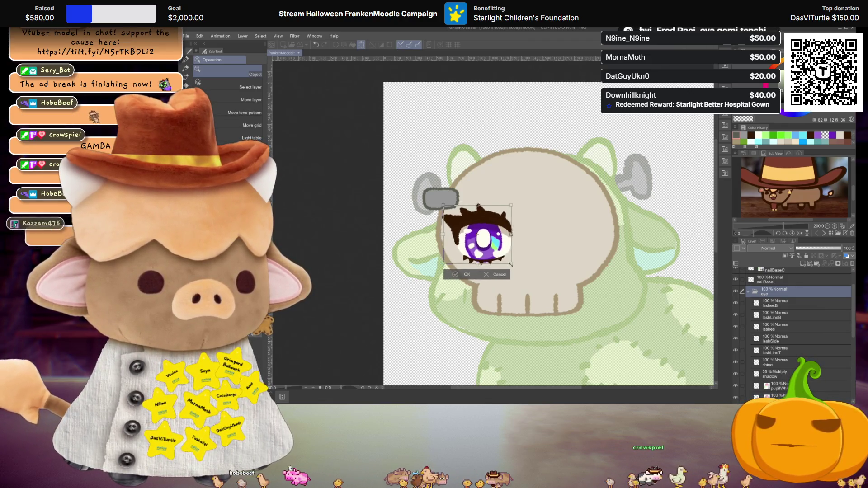
pyautogui.moveTo(498, 240); pyautogui.dragTo(498, 243)
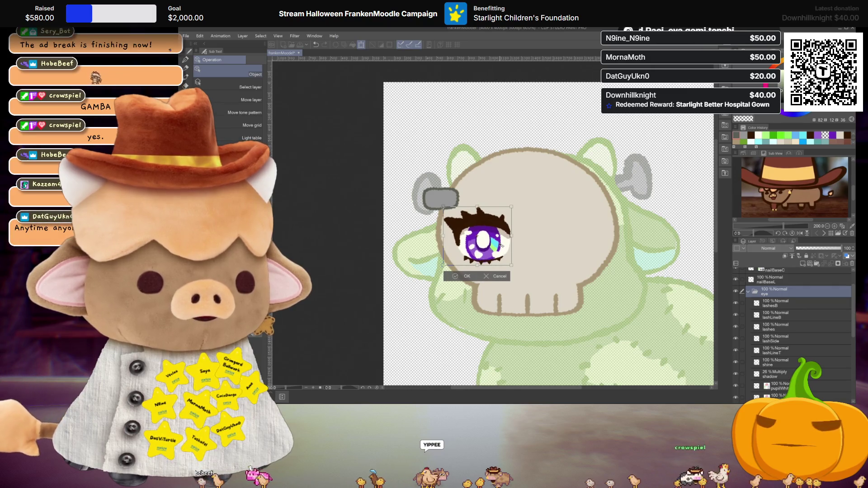
pyautogui.press('Return')
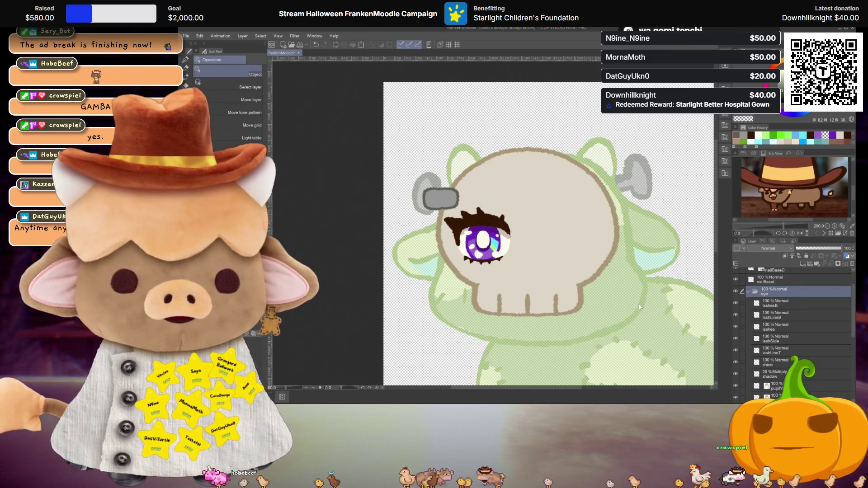
pyautogui.hotkey('ctrl', 'v')
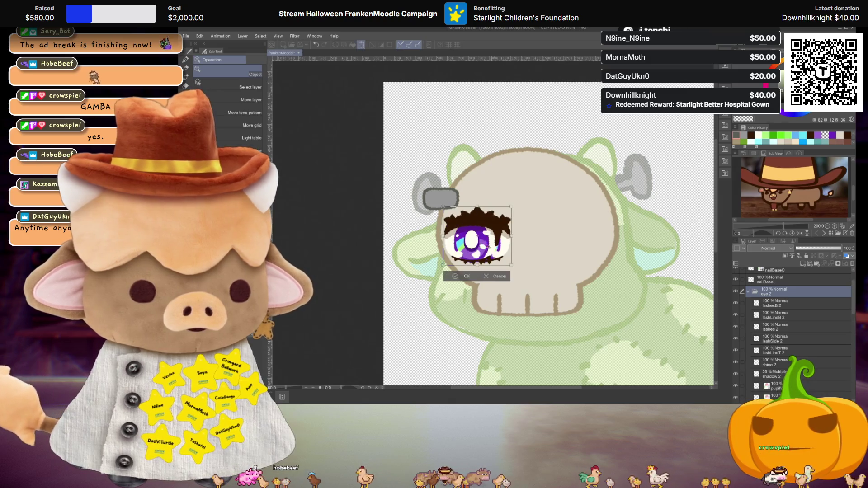
pyautogui.moveTo(482, 240); pyautogui.dragTo(576, 249)
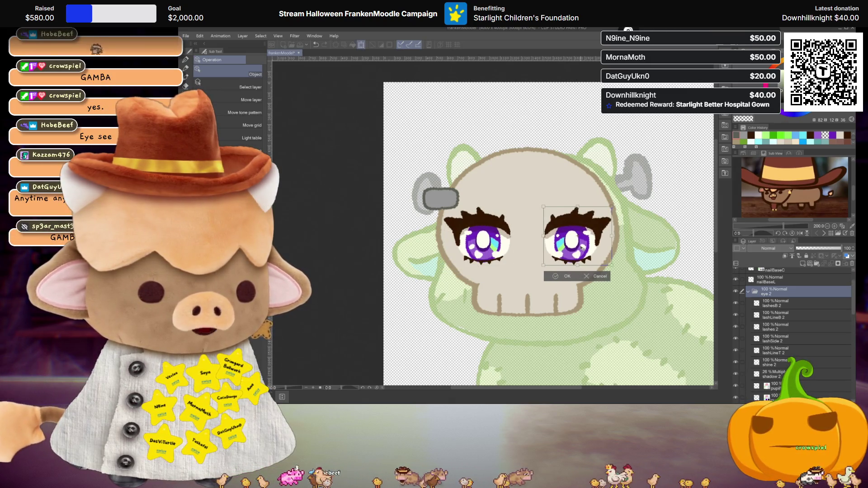
pyautogui.press('Return')
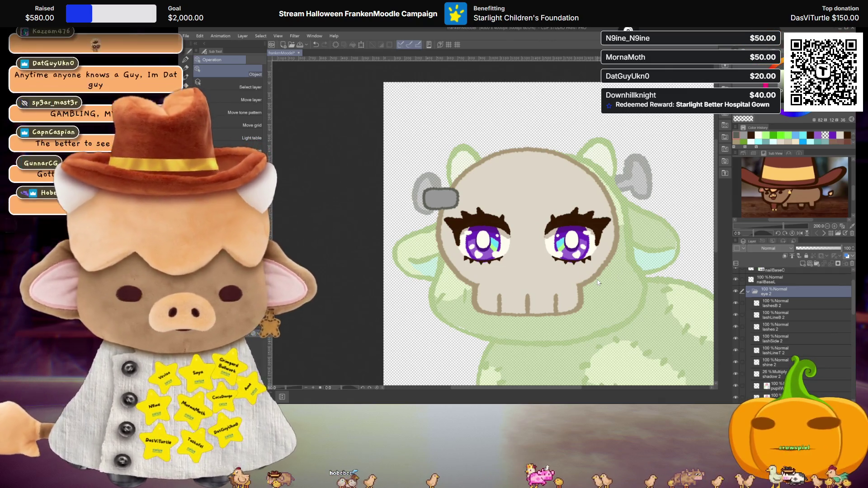
pyautogui.hotkey('ctrl', 'z')
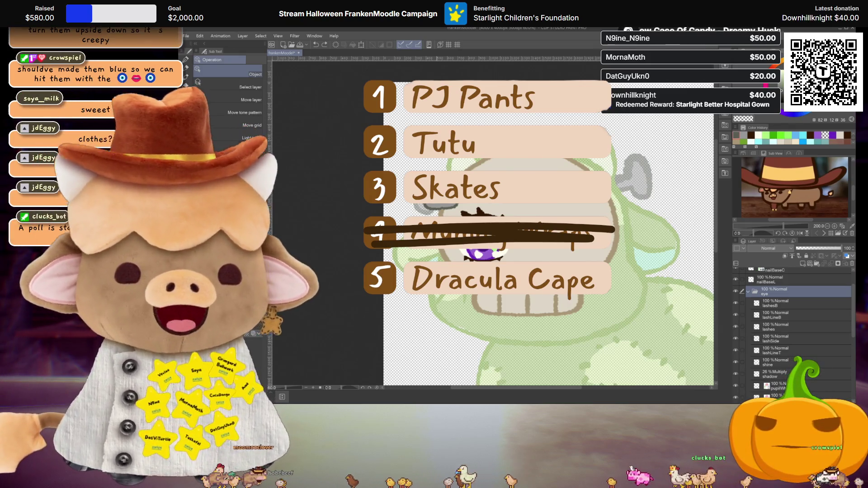
pyautogui.scroll(-5, 549, 244)
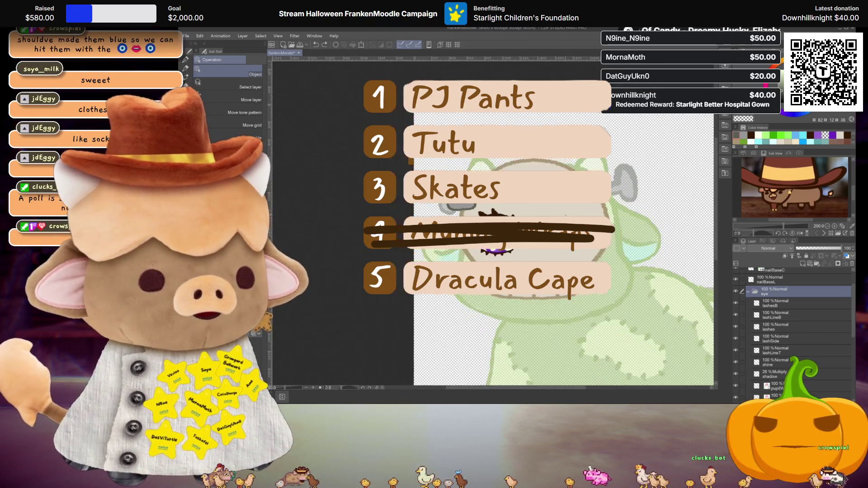
pyautogui.moveTo(583, 250); pyautogui.dragTo(573, 252)
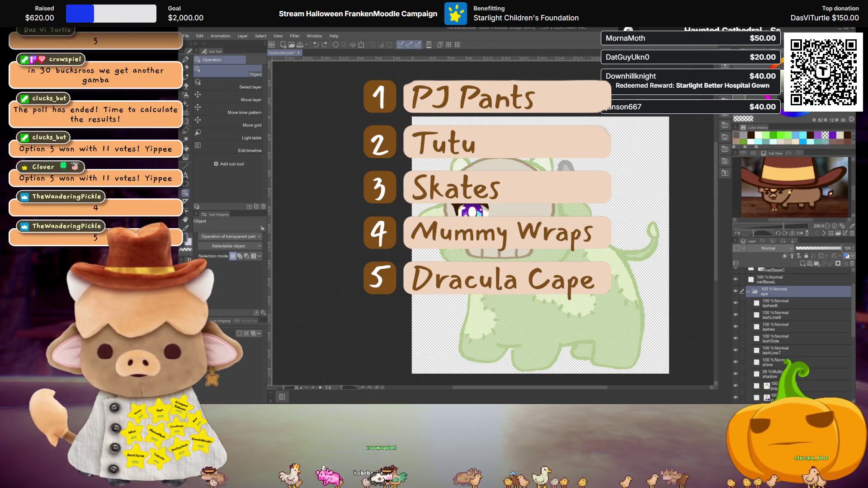
pyautogui.scroll(1, 448, 280)
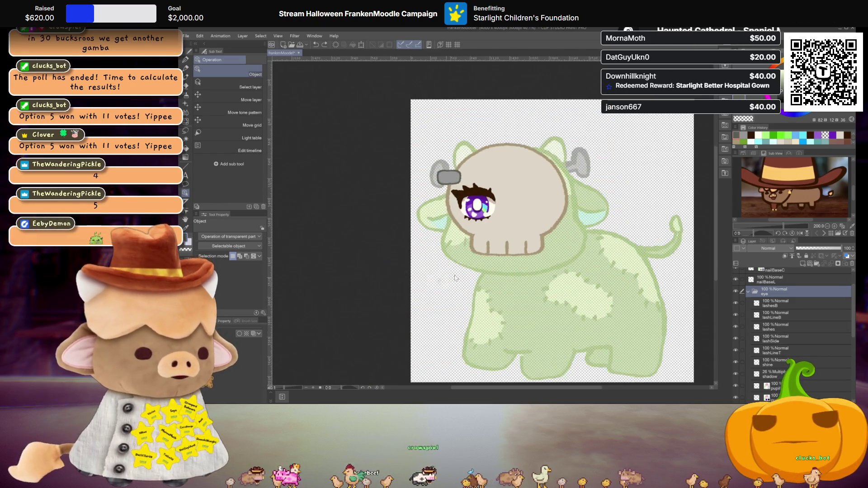
pyautogui.scroll(2, 447, 281)
pyautogui.scroll(-3, 773, 339)
pyautogui.scroll(-1, 774, 343)
# - Show the list layer, make Layer 1 active and ready the dark textured pen
pyautogui.click(735, 374)
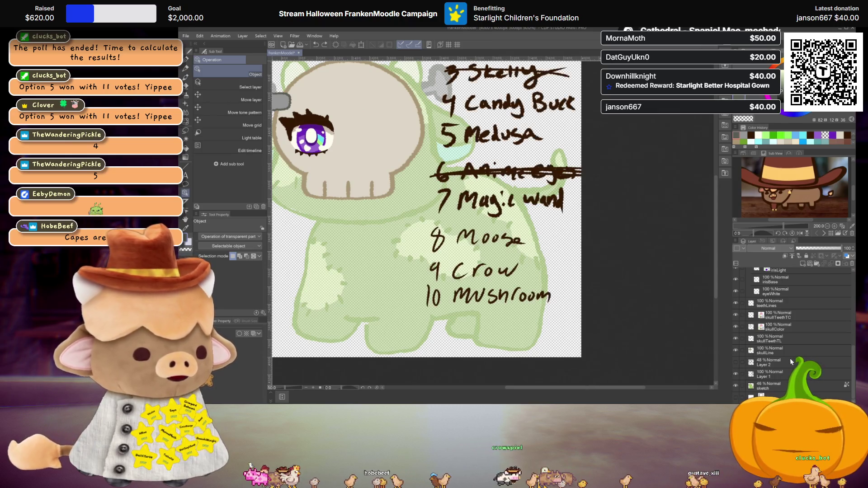
pyautogui.click(787, 373)
pyautogui.scroll(-3, 473, 257)
pyautogui.scroll(1, 472, 257)
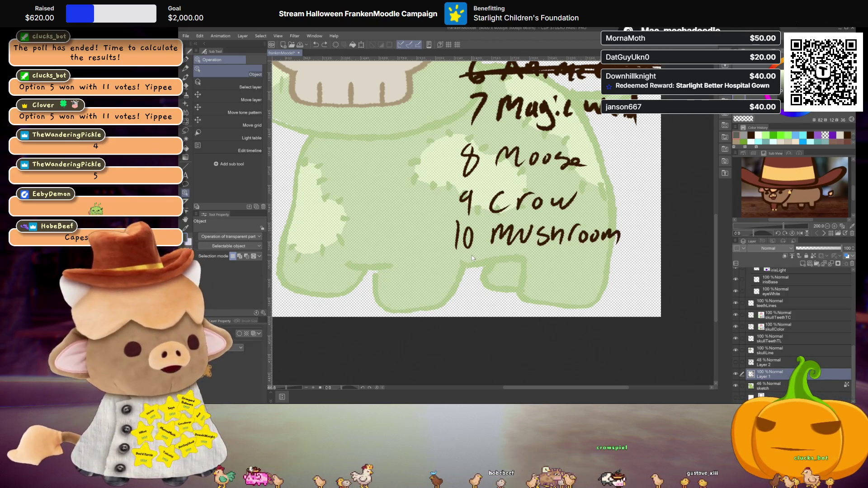
pyautogui.hotkey('alt', '[')
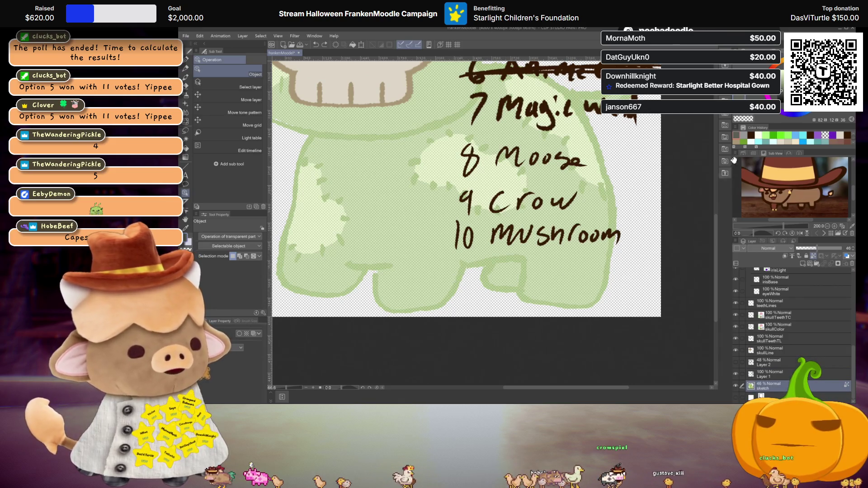
pyautogui.hotkey('alt', ']')
pyautogui.press('x')
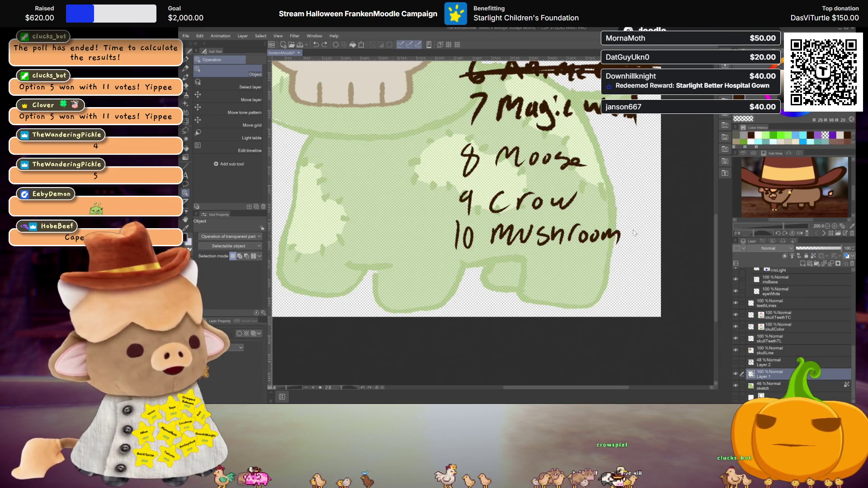
pyautogui.press('p')
# - Handwrite '11 Dracula Cape' beneath the 10 Mushroom entry
pyautogui.moveTo(458, 260); pyautogui.dragTo(457, 276)
pyautogui.moveTo(465, 260)
pyautogui.mouseDown()
pyautogui.moveTo(465, 277)
pyautogui.moveTo(521, 264)
pyautogui.mouseUp()
pyautogui.moveTo(536, 264); pyautogui.dragTo(546, 273)
pyautogui.moveTo(550, 265); pyautogui.dragTo(601, 275)
pyautogui.moveTo(613, 266)
pyautogui.mouseDown()
pyautogui.moveTo(629, 278)
pyautogui.moveTo(655, 275)
pyautogui.mouseUp()
pyautogui.scroll(-5, 563, 252)
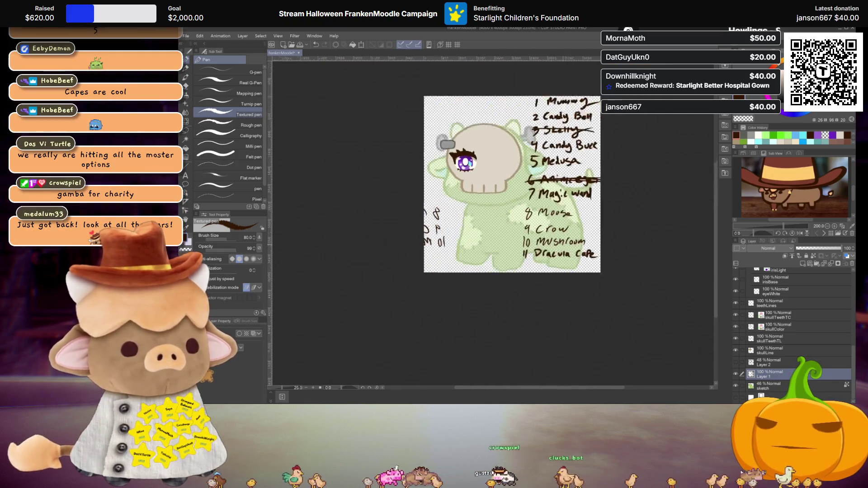
pyautogui.scroll(2, 563, 252)
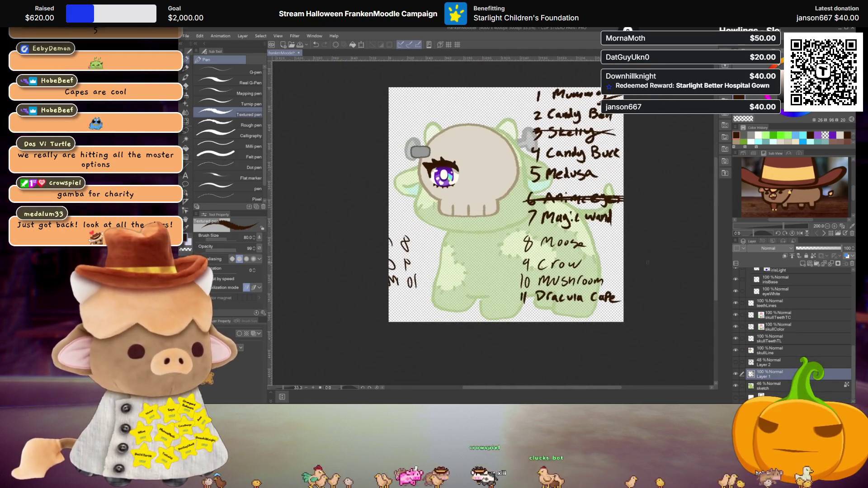
# - Hide Layer 1 so the handwritten list no longer shows
pyautogui.click(736, 375)
pyautogui.scroll(1, 581, 255)
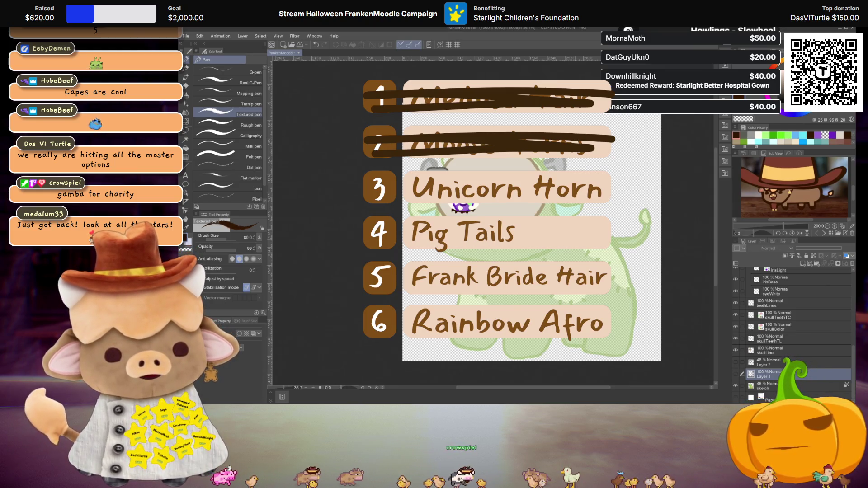
pyautogui.click(736, 373)
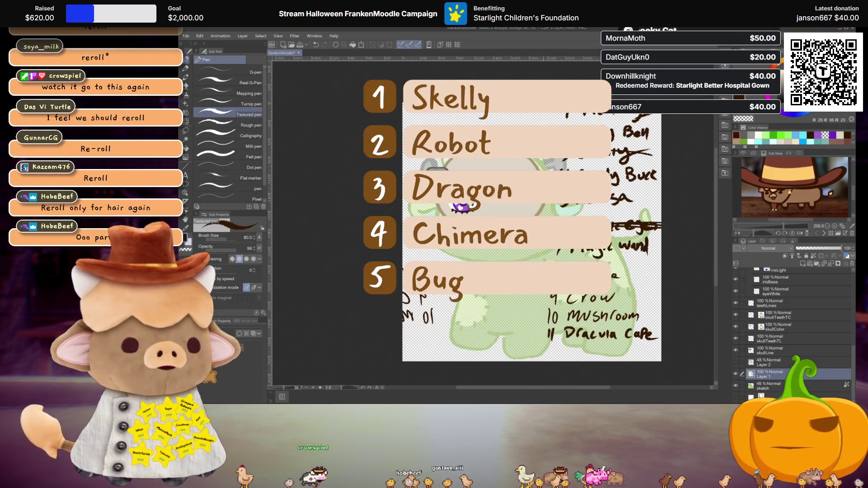
pyautogui.click(737, 373)
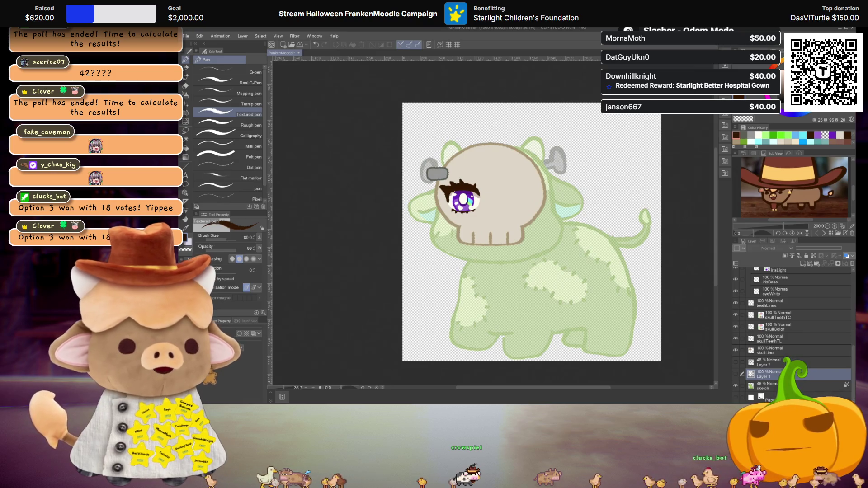
# - Show the list layer and handwrite '12 Dragon Wings' below Dracula Cape
pyautogui.moveTo(584, 278); pyautogui.dragTo(542, 260)
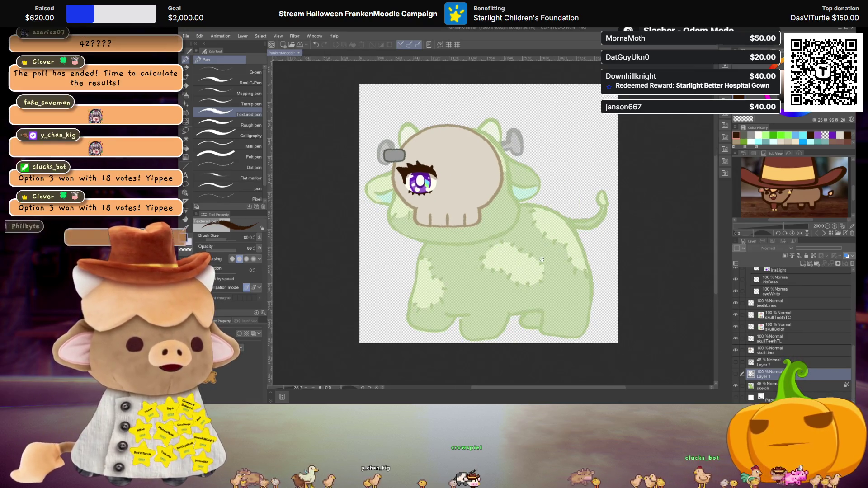
pyautogui.click(735, 373)
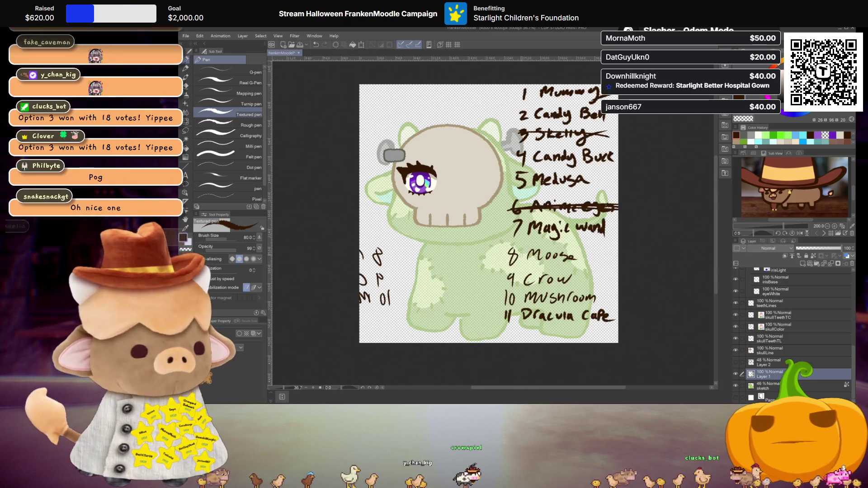
pyautogui.scroll(2, 488, 271)
pyautogui.scroll(-3, 489, 271)
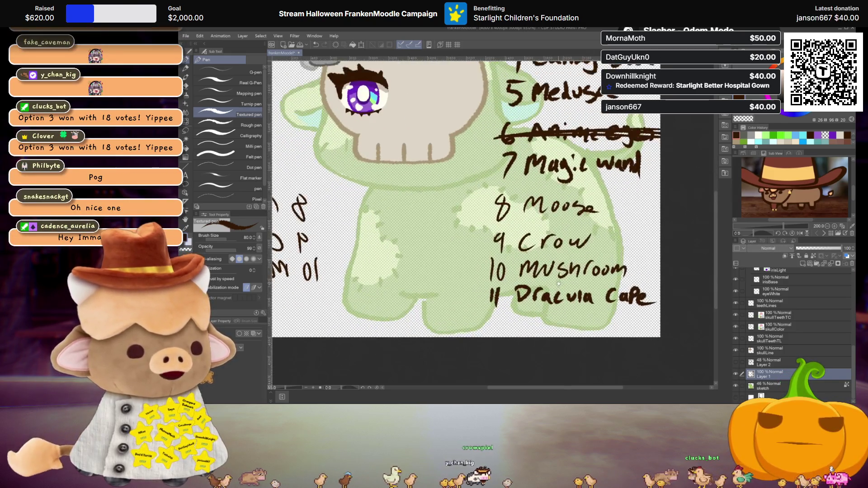
pyautogui.moveTo(487, 288); pyautogui.dragTo(486, 304)
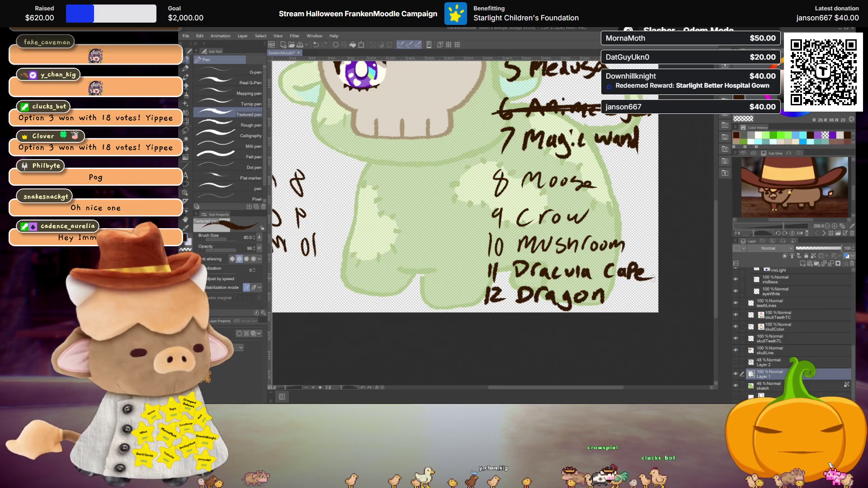
pyautogui.scroll(-3, 413, 153)
pyautogui.scroll(1, 459, 250)
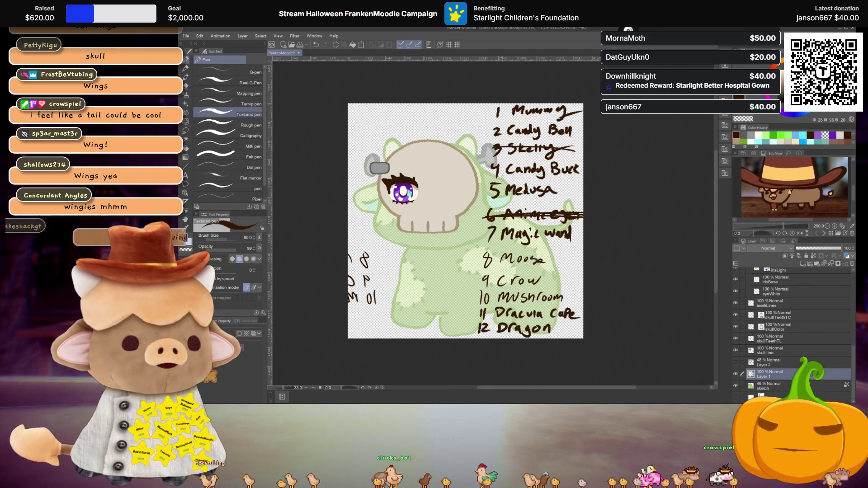
pyautogui.scroll(2, 446, 163)
pyautogui.scroll(2, 502, 203)
pyautogui.scroll(2, 553, 240)
pyautogui.scroll(3, 553, 239)
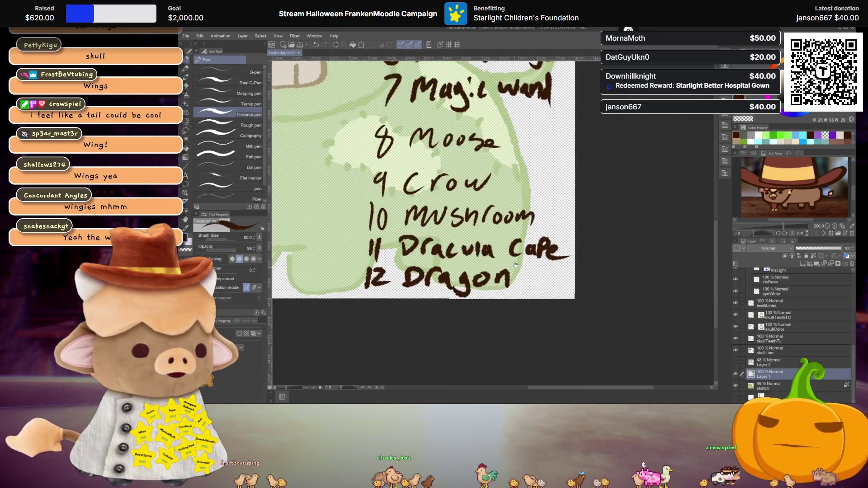
pyautogui.scroll(-1, 524, 251)
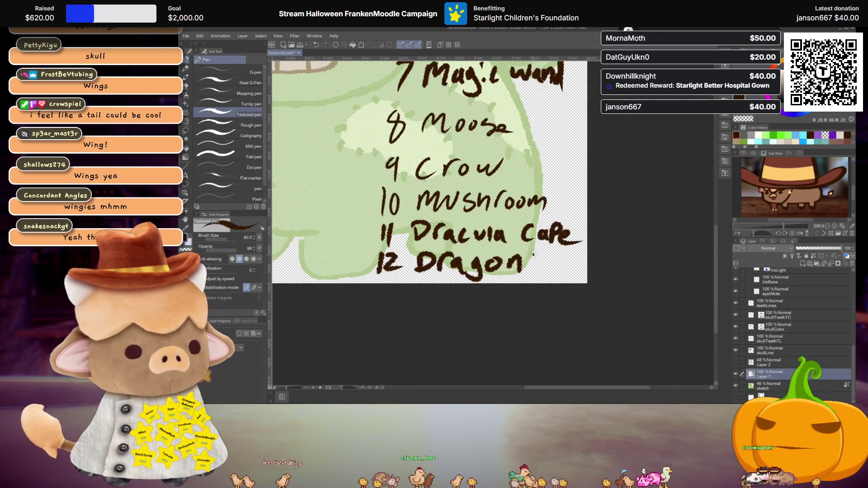
pyautogui.moveTo(555, 258)
pyautogui.mouseDown()
pyautogui.moveTo(556, 271)
pyautogui.moveTo(568, 270)
pyautogui.mouseUp()
pyautogui.moveTo(575, 259)
pyautogui.mouseDown()
pyautogui.moveTo(571, 278)
pyautogui.moveTo(578, 272)
pyautogui.mouseUp()
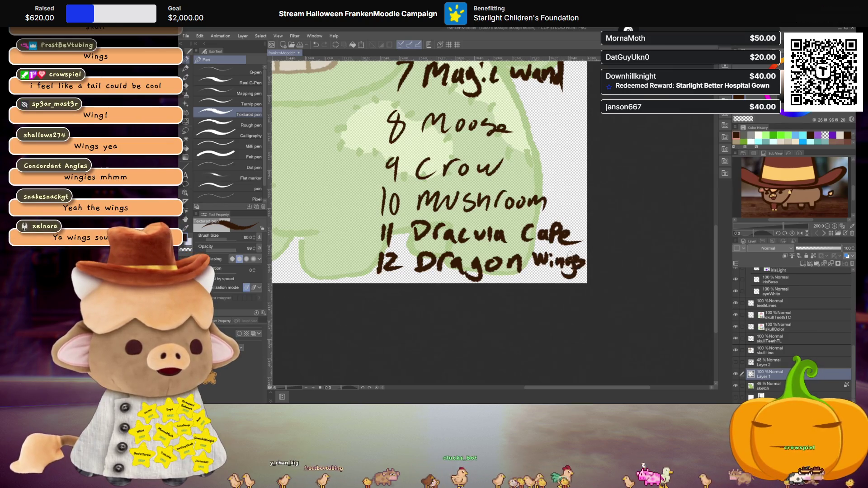
pyautogui.scroll(-1, 430, 170)
pyautogui.scroll(-1, 429, 170)
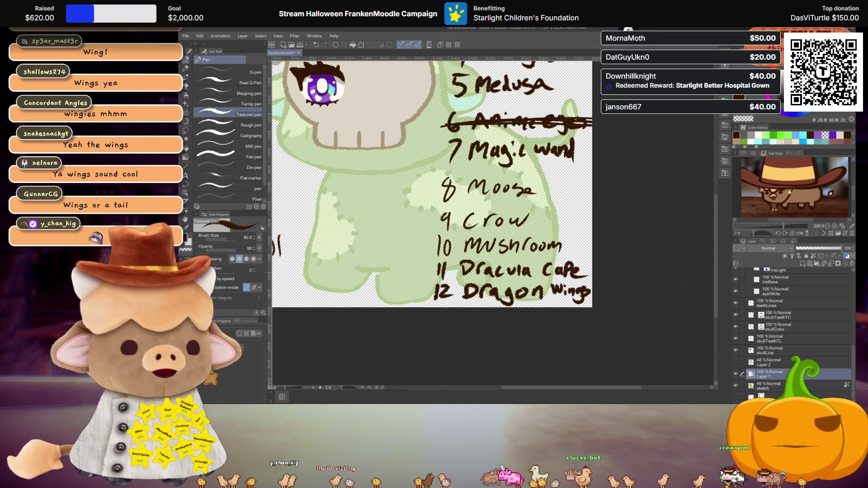
pyautogui.moveTo(411, 175); pyautogui.dragTo(453, 239)
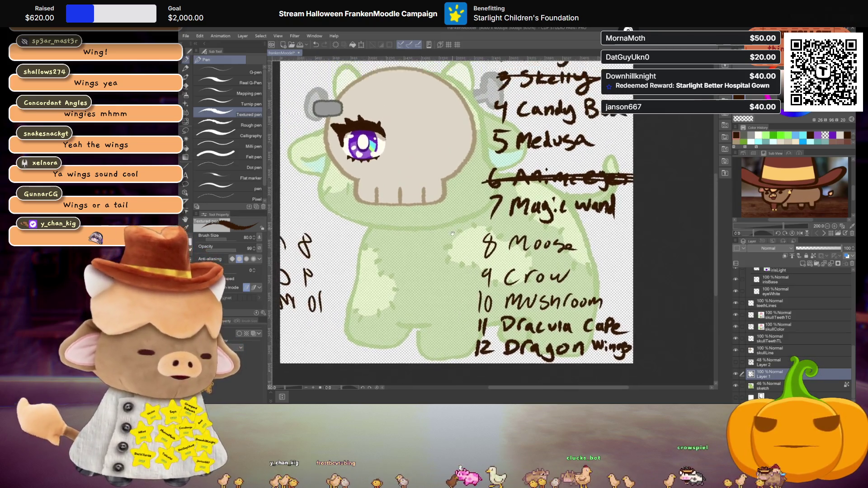
pyautogui.scroll(-1, 454, 239)
pyautogui.scroll(-2, 453, 239)
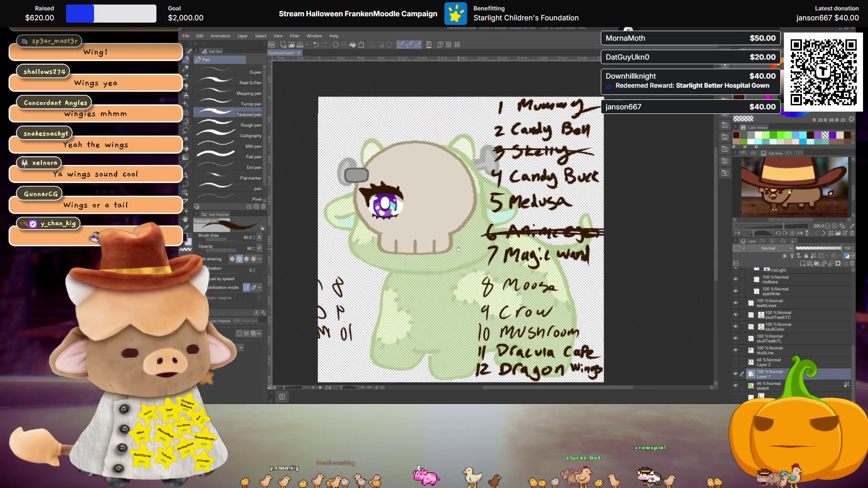
pyautogui.scroll(-1, 453, 239)
# - Hide Layer 1's list, collapse the eye folder and make Layer 3 active
pyautogui.click(734, 373)
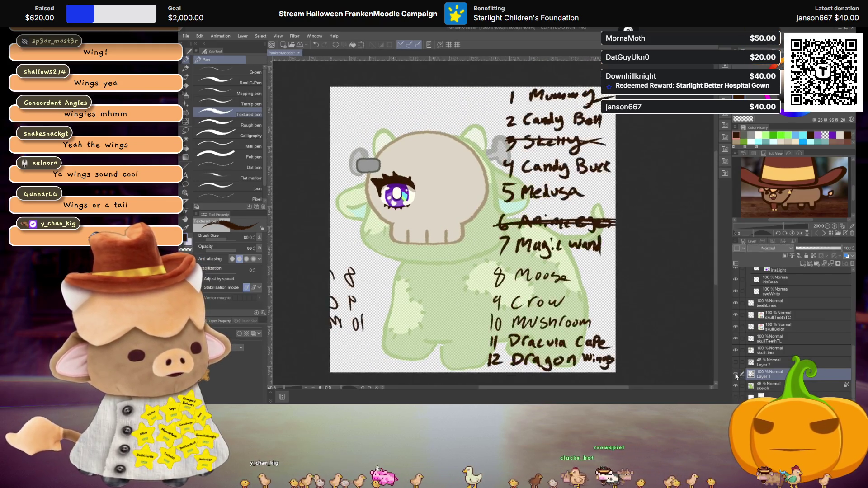
pyautogui.click(736, 372)
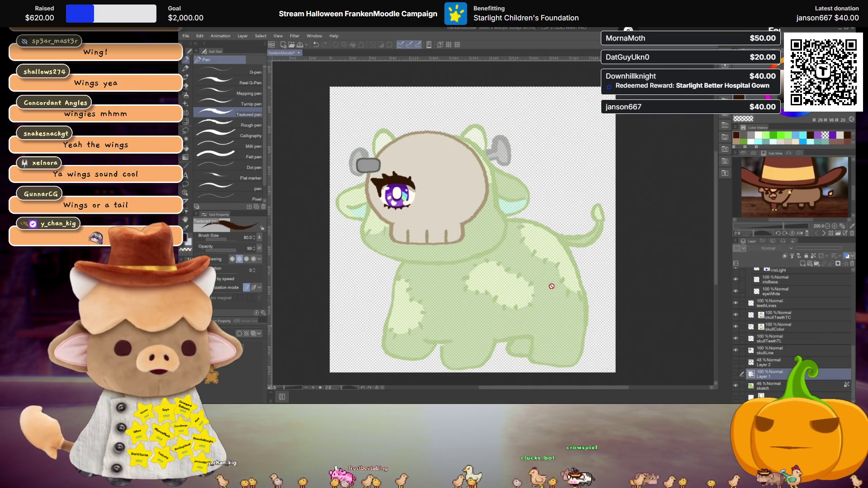
pyautogui.scroll(1, 509, 224)
pyautogui.scroll(1, 508, 224)
pyautogui.scroll(1, 441, 216)
pyautogui.scroll(1, 442, 214)
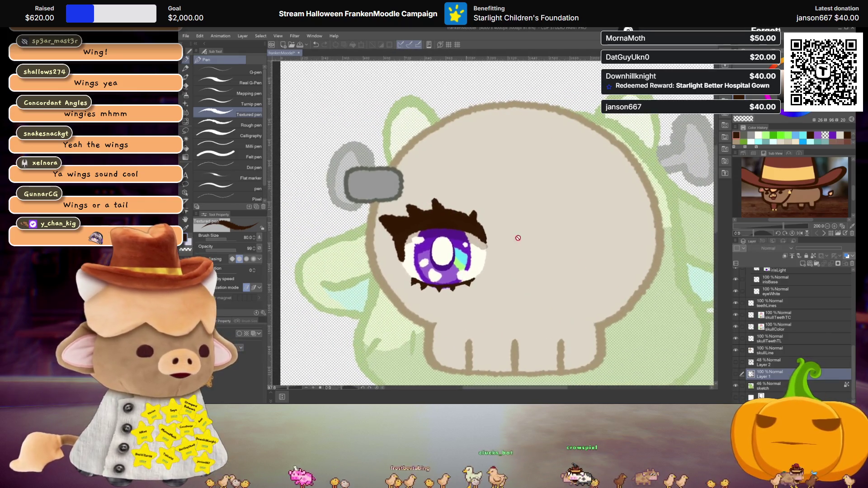
pyautogui.scroll(2, 785, 340)
pyautogui.scroll(2, 785, 339)
pyautogui.scroll(3, 785, 339)
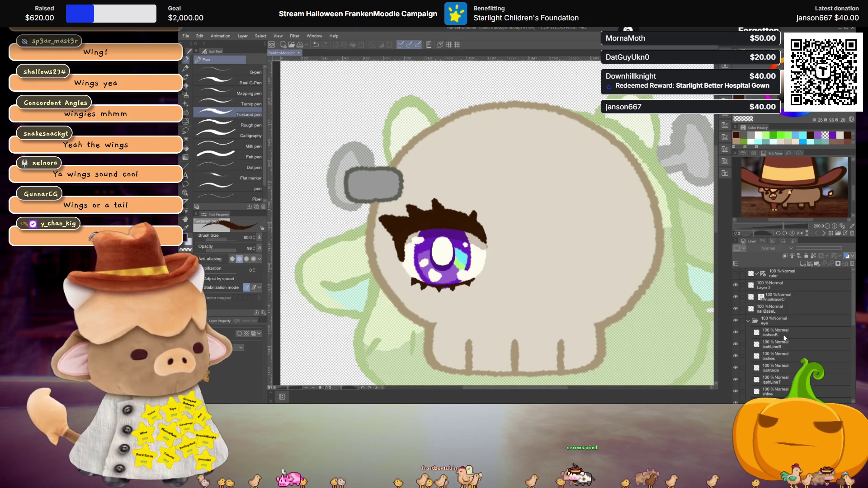
pyautogui.click(747, 320)
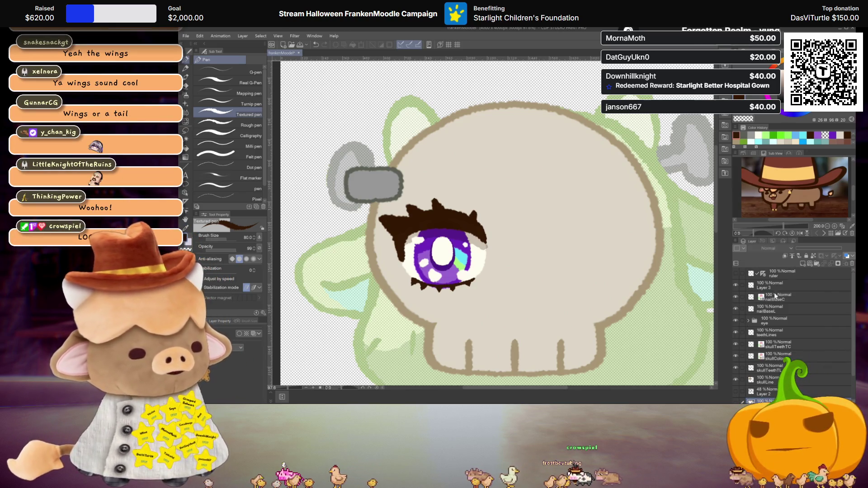
pyautogui.click(743, 288)
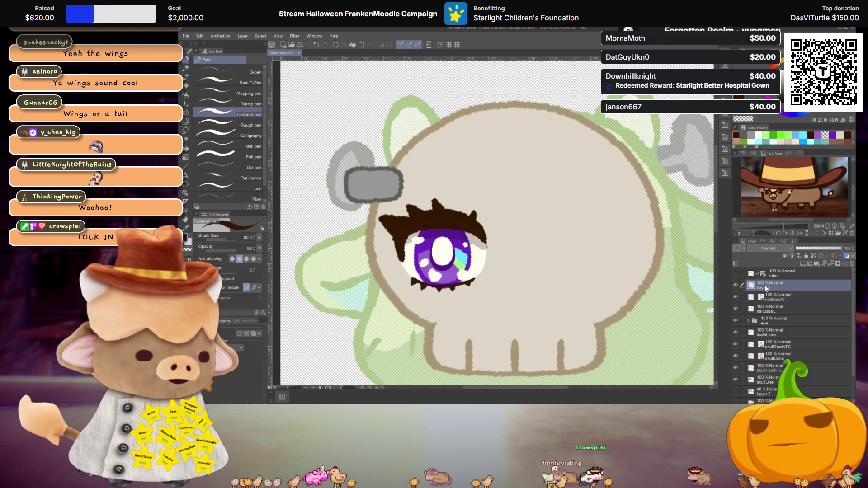
# - Rename Layer 3 to nailHeadL to match the nail layers beneath it
pyautogui.doubleClick(764, 287)
pyautogui.write('il')
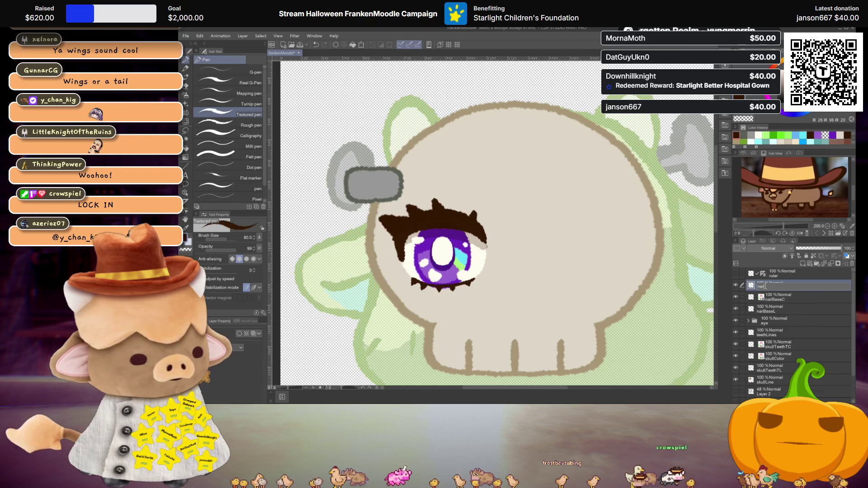
pyautogui.write('BaseR')
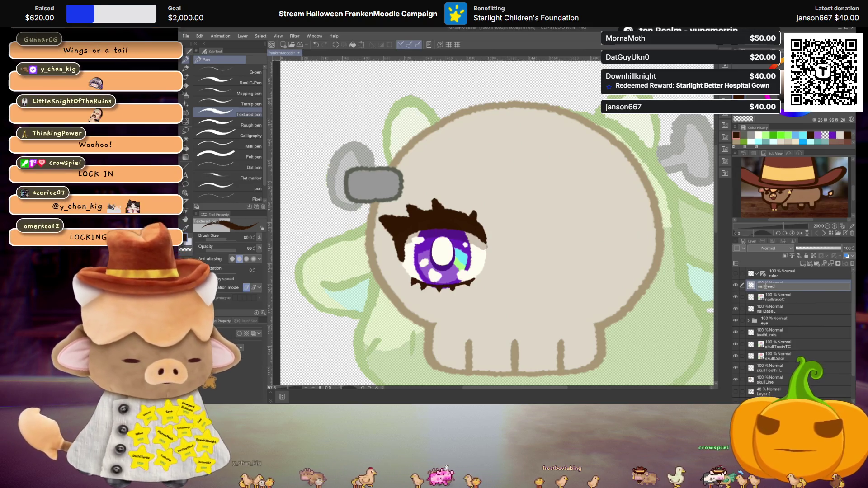
pyautogui.scroll(1, 470, 162)
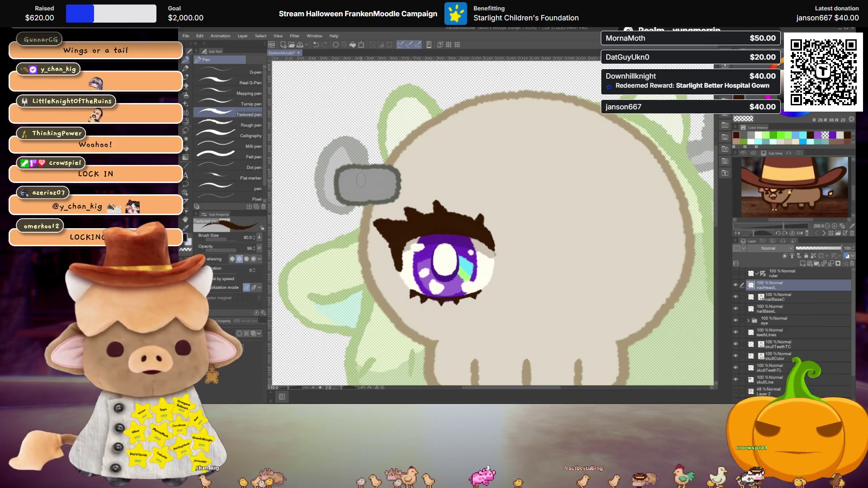
pyautogui.scroll(1, 455, 177)
pyautogui.scroll(1, 435, 193)
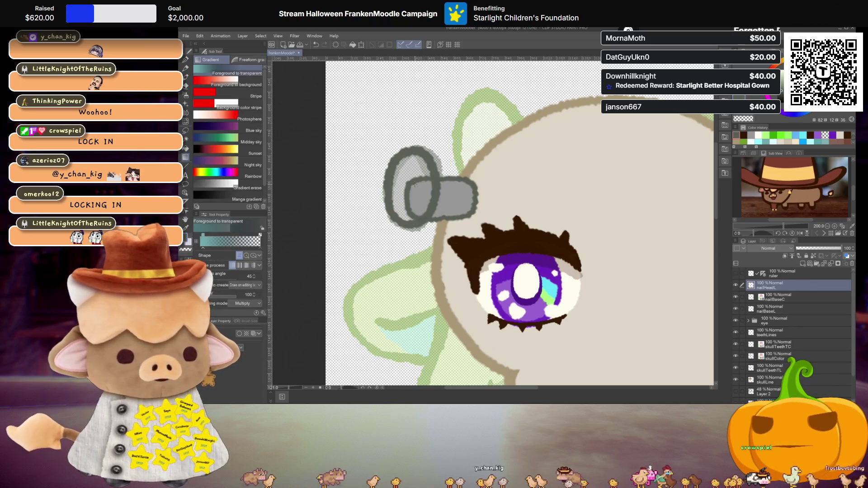
# - Fill the left bolt head darker grey and transform it taller and wider
pyautogui.press('g')
pyautogui.click(415, 180)
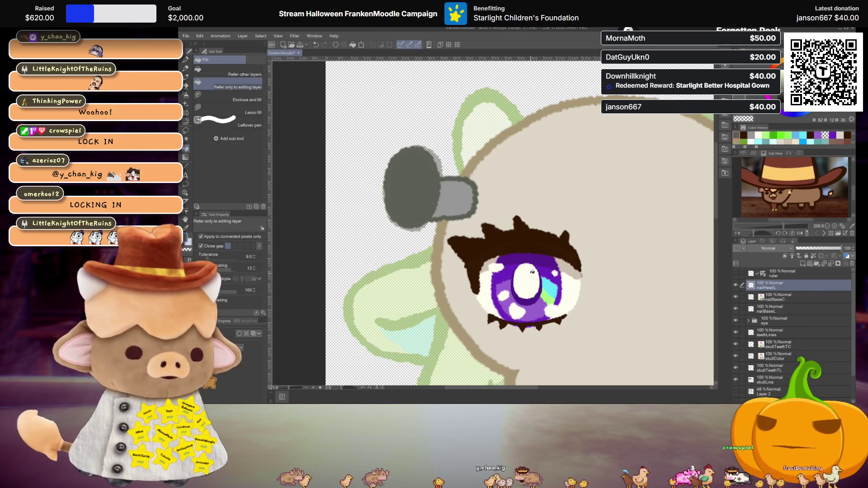
pyautogui.hotkey('ctrl', 't')
pyautogui.press('Down')
pyautogui.press('Down')
pyautogui.press('Down')
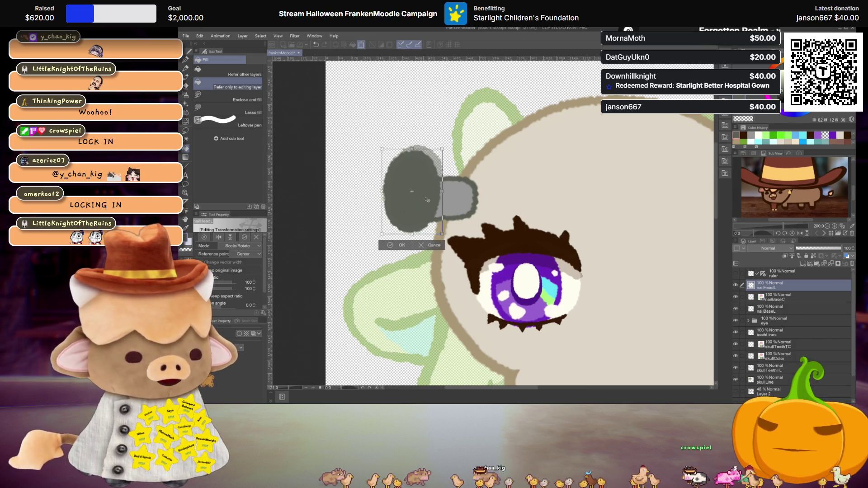
pyautogui.moveTo(412, 148); pyautogui.dragTo(413, 143)
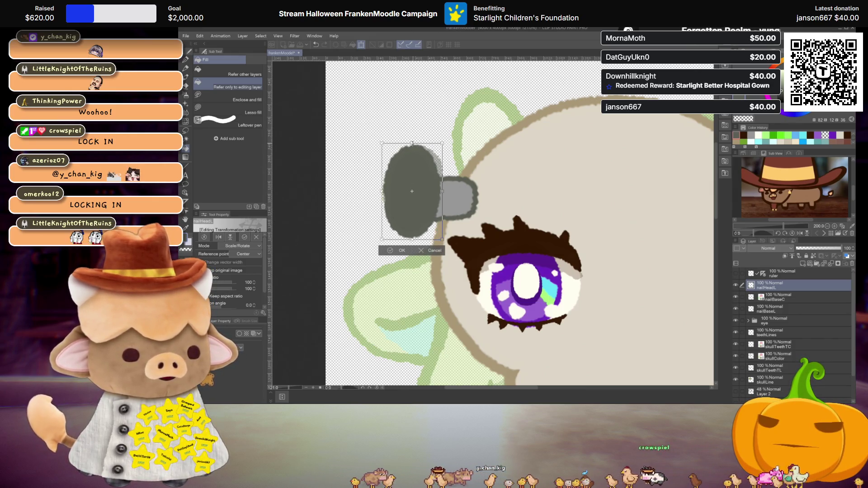
pyautogui.press('Up')
pyautogui.moveTo(442, 191); pyautogui.dragTo(446, 190)
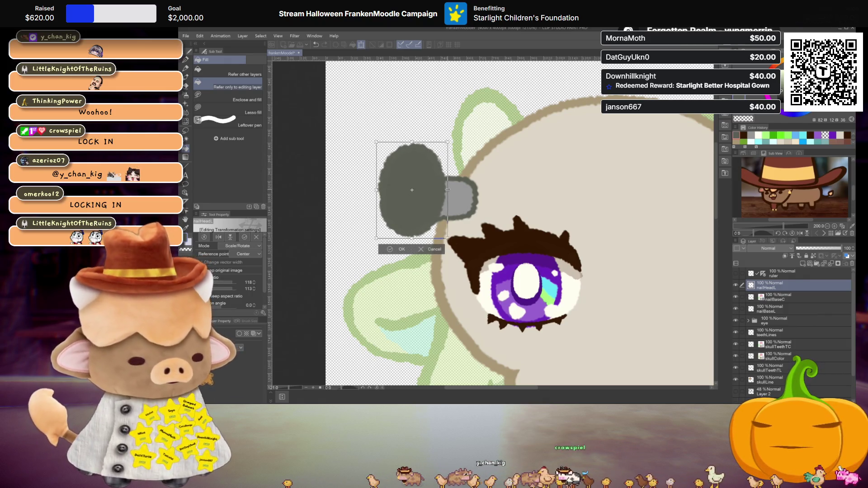
pyautogui.press('Return')
# - Duplicate the nailHeadL bolt-head layer with copy and paste
pyautogui.hotkey('ctrl', 'c')
pyautogui.hotkey('ctrl', 'v')
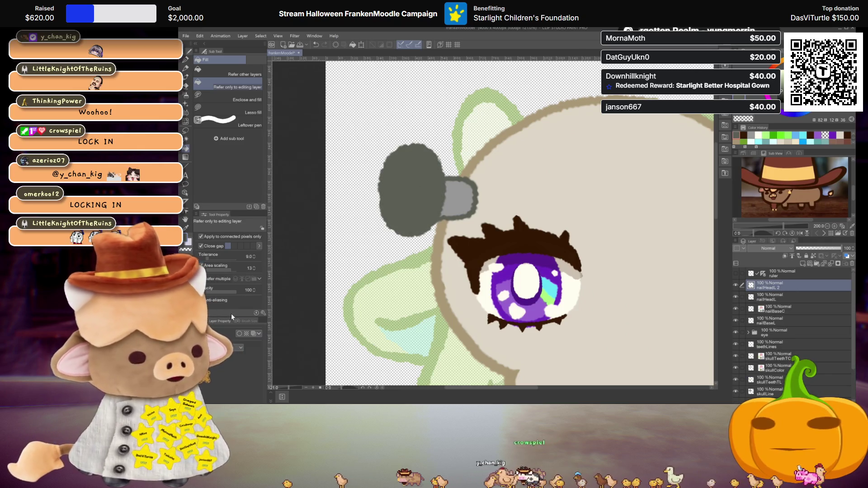
# - Tint the duplicate bolt layer with a layer colour, settling on a darker grey
pyautogui.click(247, 334)
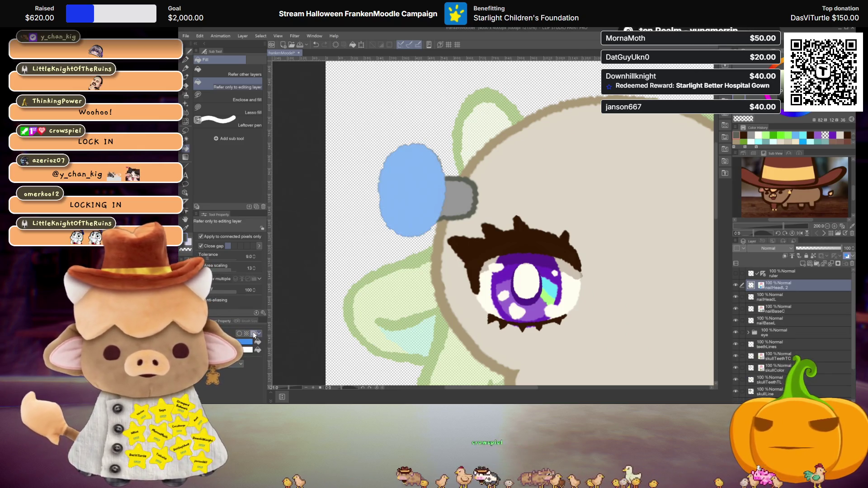
pyautogui.click(246, 342)
pyautogui.click(223, 141)
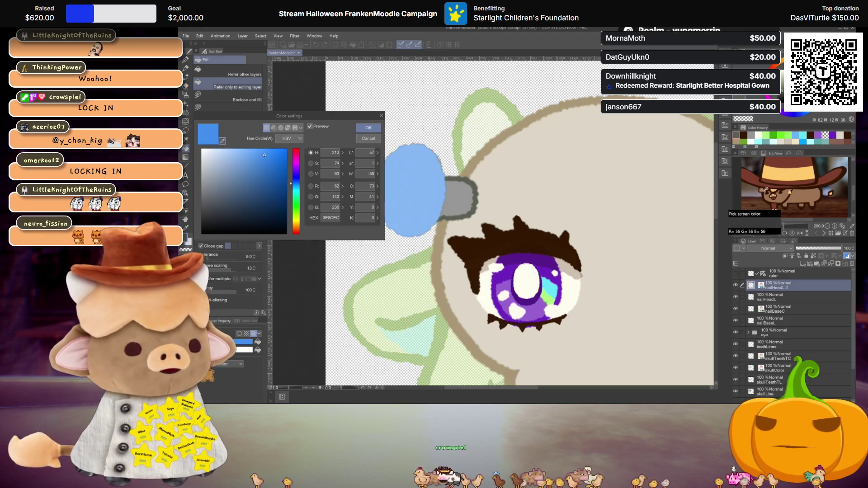
pyautogui.click(746, 139)
pyautogui.click(369, 128)
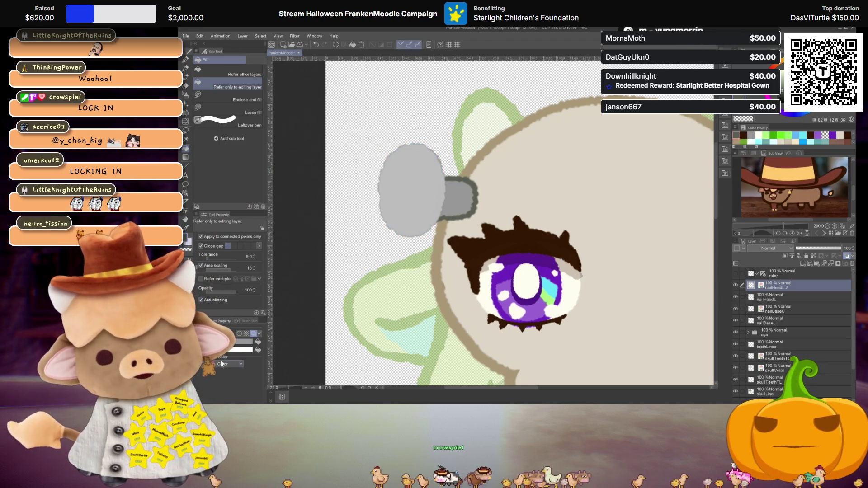
pyautogui.click(245, 344)
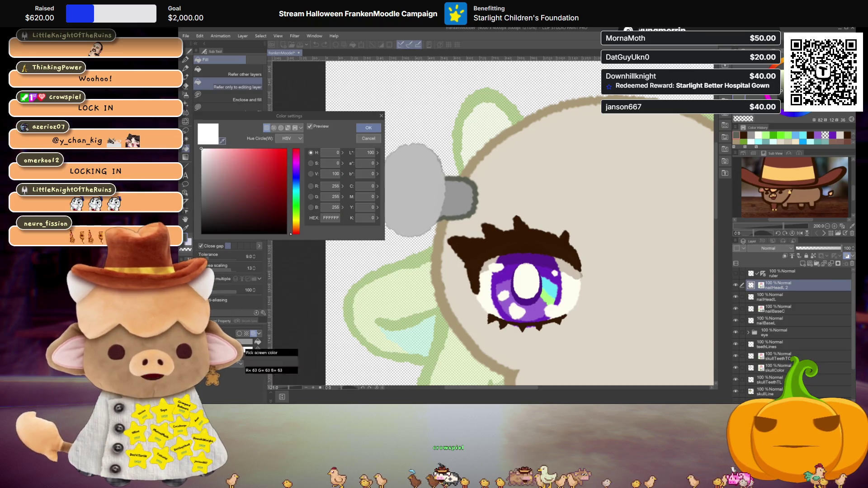
pyautogui.click(237, 339)
pyautogui.click(368, 127)
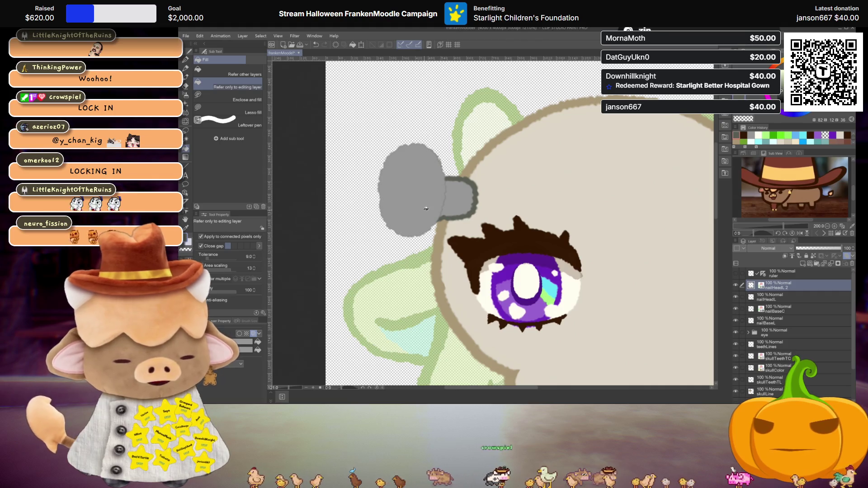
# - Shift the grey bolt copy down a few pixels so it reads as an outline
pyautogui.hotkey('ctrl', 't')
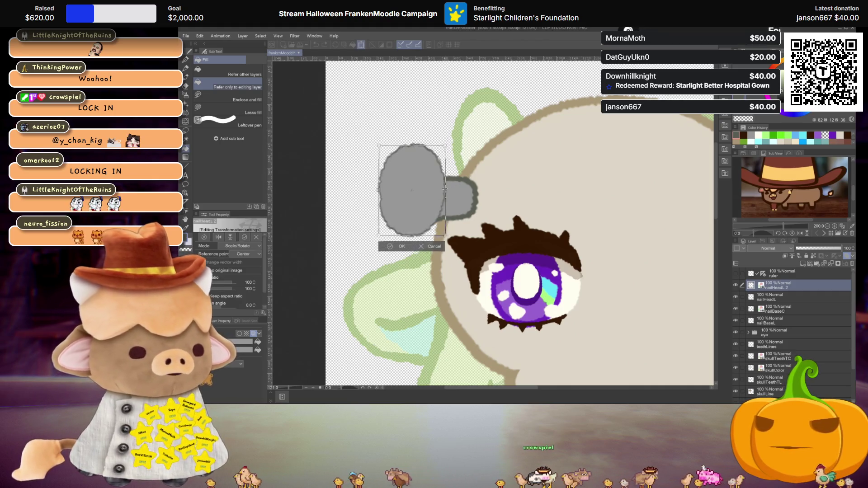
pyautogui.press('Return')
pyautogui.scroll(-3, 441, 189)
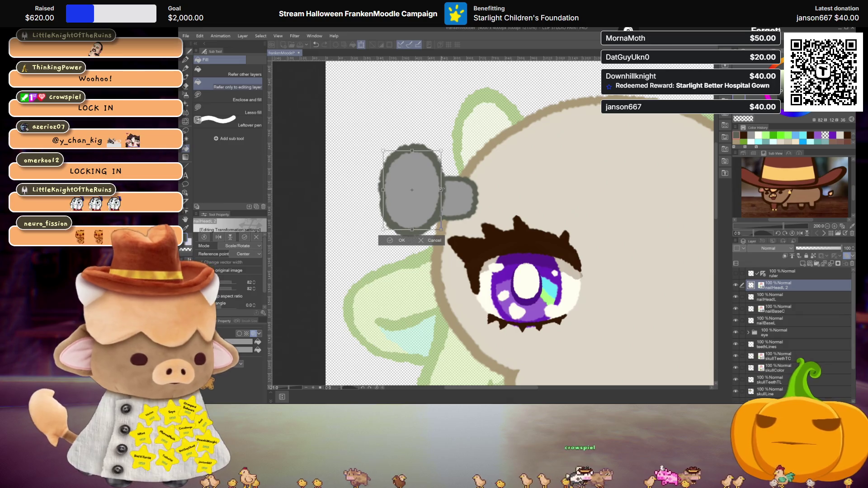
pyautogui.scroll(-2, 461, 193)
pyautogui.scroll(4, 461, 193)
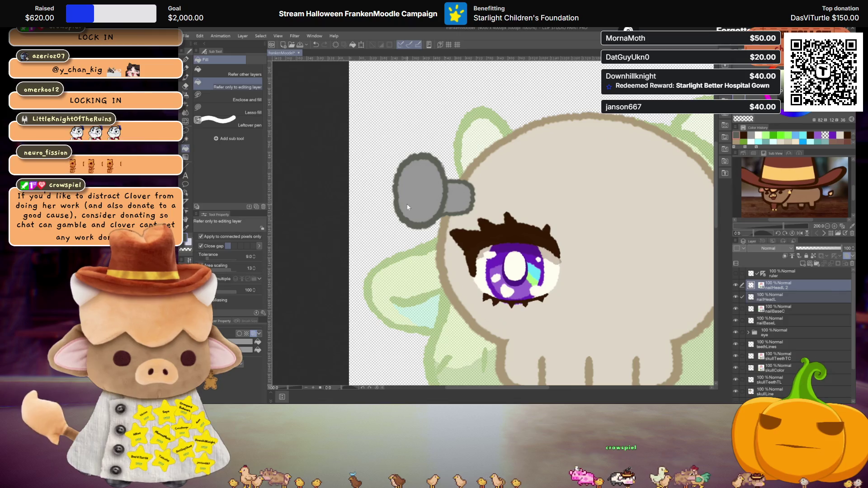
pyautogui.hotkey('ctrl', 't')
pyautogui.moveTo(427, 200); pyautogui.dragTo(427, 202)
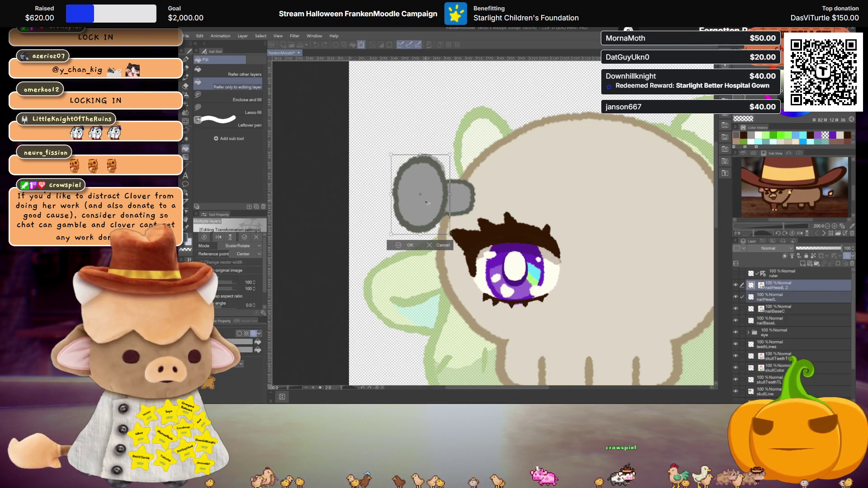
pyautogui.press('Return')
# - Move the copy below nailBaseC, rename it nailHeadC, and group the four nail layers into a folder
pyautogui.moveTo(772, 298); pyautogui.dragTo(770, 312)
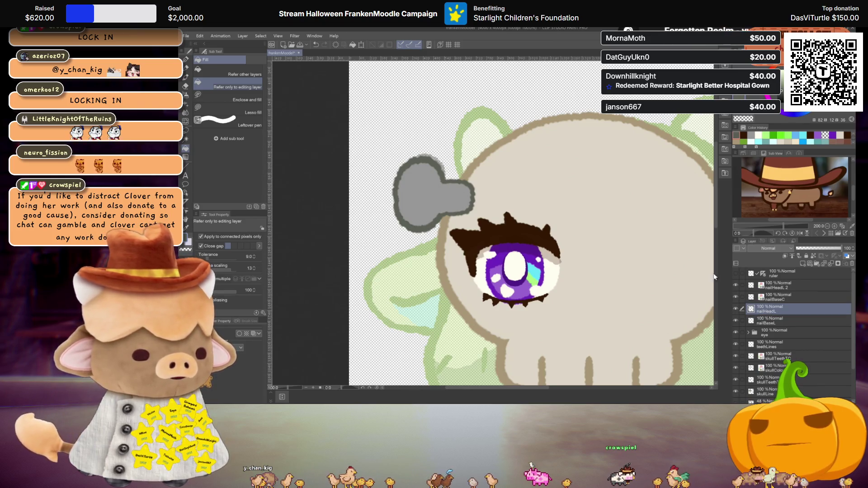
pyautogui.hotkey('ctrl', 'z')
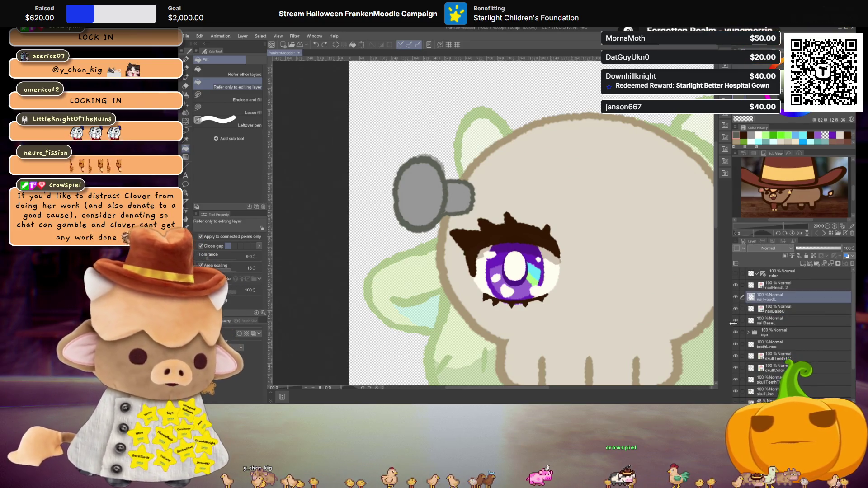
pyautogui.hotkey('ctrl', 'y')
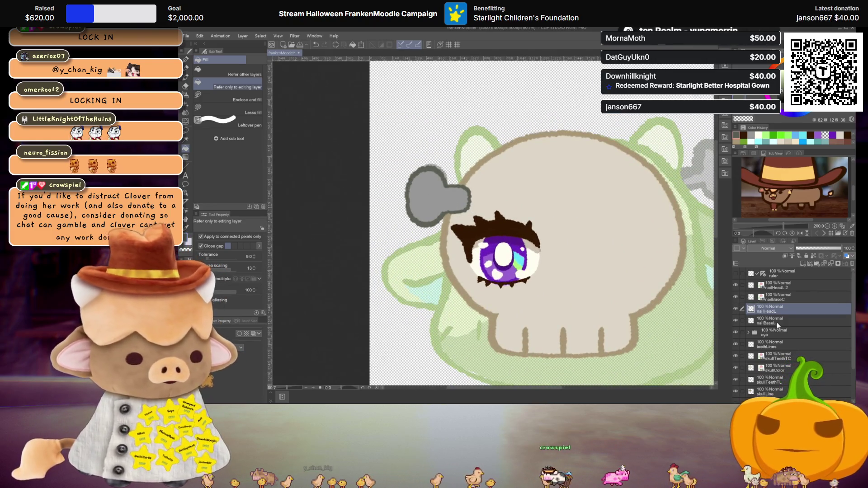
pyautogui.doubleClick(782, 290)
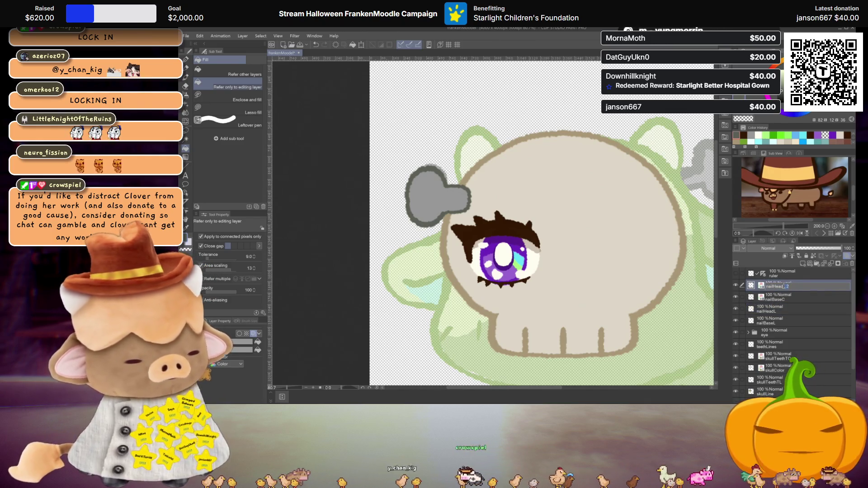
pyautogui.keyDown('shift'); pyautogui.click(785, 323); pyautogui.keyUp('shift')
pyautogui.hotkey('ctrl', 'g')
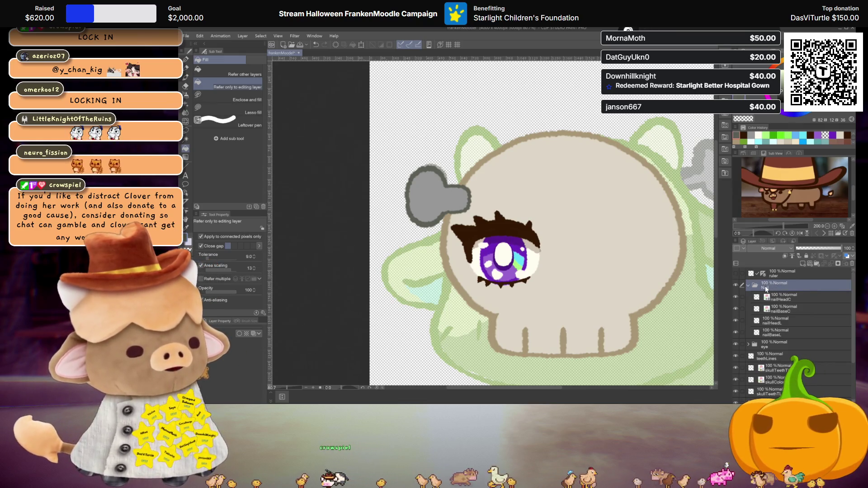
# - Group teethLines through skullLine into a skull folder and move the Nail folder below it
pyautogui.click(749, 286)
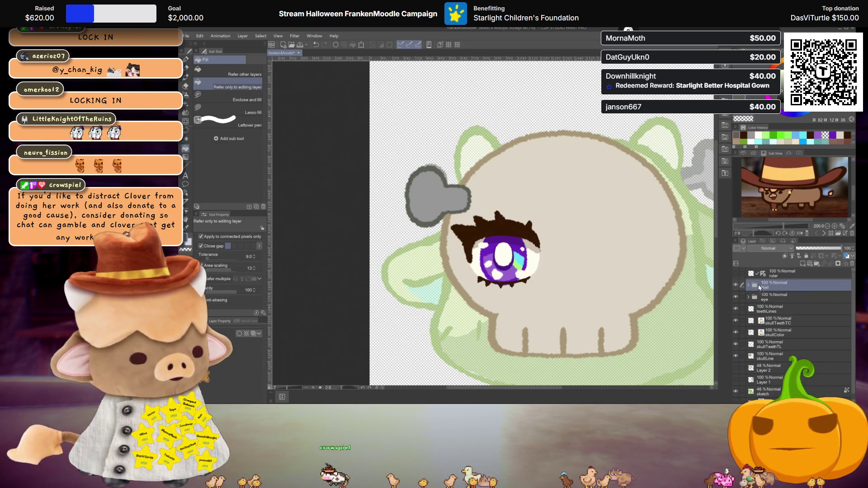
pyautogui.click(771, 314)
pyautogui.keyDown('shift'); pyautogui.click(778, 359); pyautogui.keyUp('shift')
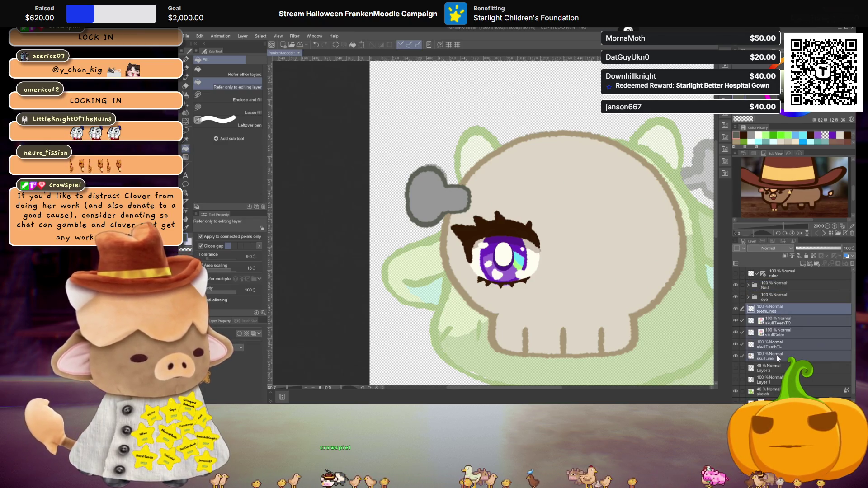
pyautogui.hotkey('ctrl', 'g')
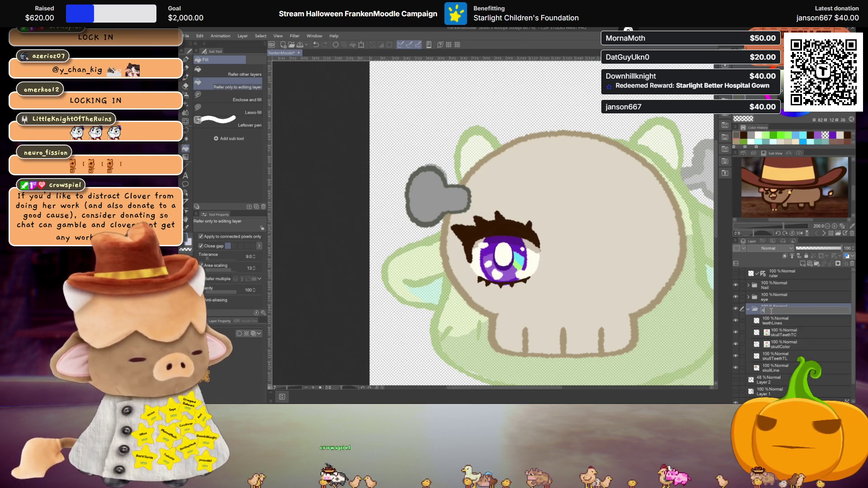
pyautogui.write('skull')
pyautogui.click(749, 308)
pyautogui.moveTo(760, 289); pyautogui.dragTo(764, 315)
pyautogui.scroll(-3, 542, 236)
pyautogui.scroll(2, 542, 236)
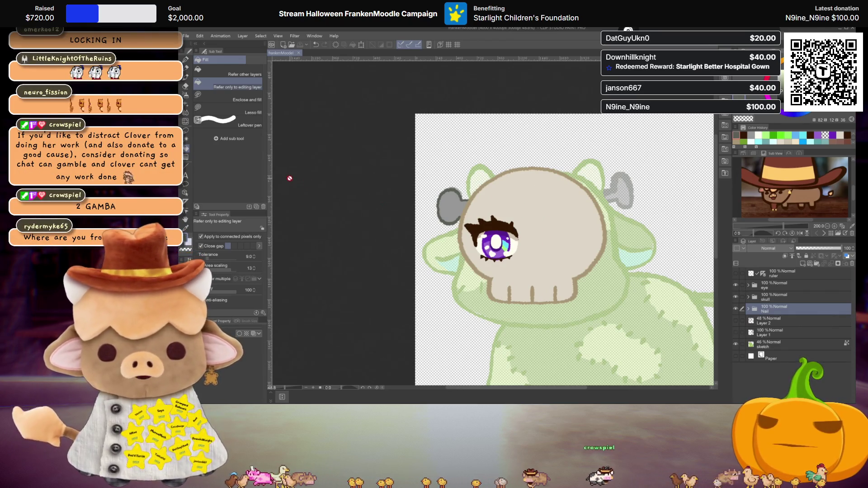
pyautogui.scroll(-1, 547, 238)
pyautogui.scroll(-1, 547, 240)
pyautogui.scroll(-1, 548, 242)
pyautogui.scroll(1, 546, 242)
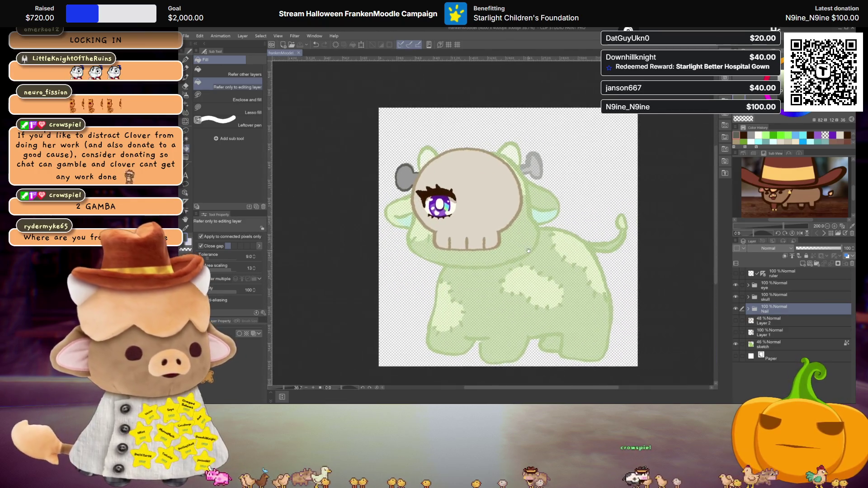
# - Show the hand-drawn numbered costume list layer over the cow drawing
pyautogui.click(735, 320)
pyautogui.scroll(-1, 611, 288)
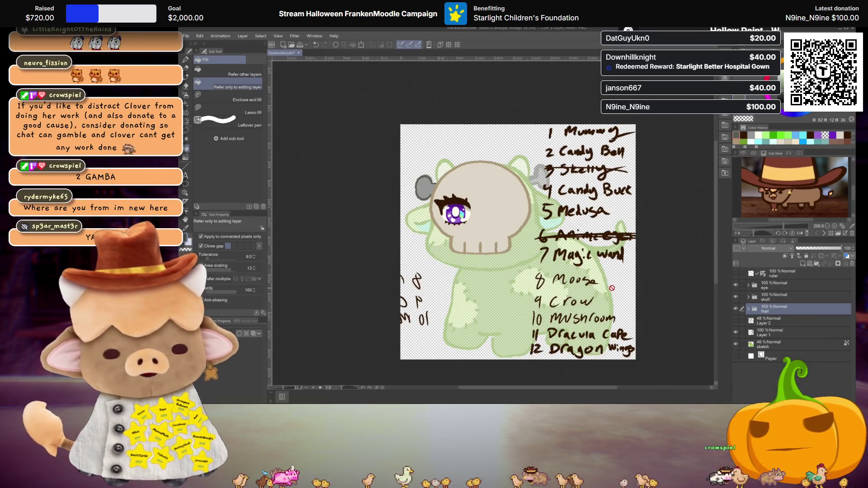
pyautogui.scroll(1, 552, 176)
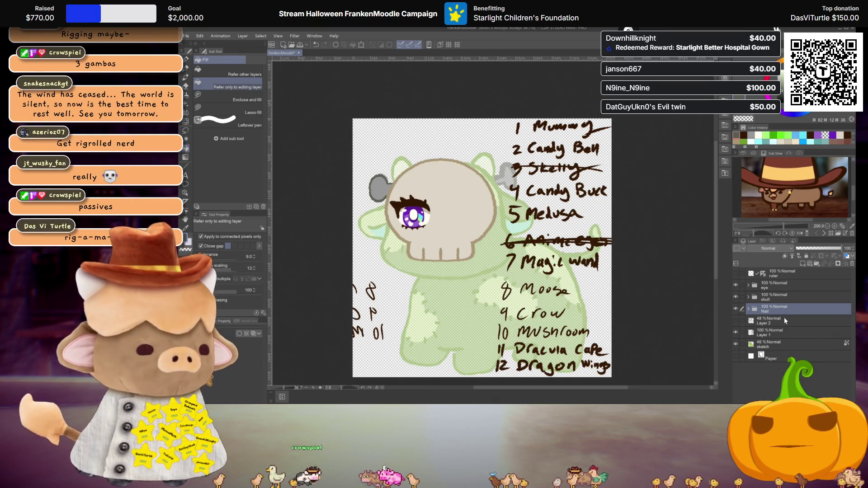
# - Rename the list layer 'art list', hide it, and add a new layer 'rig list' above
pyautogui.click(773, 335)
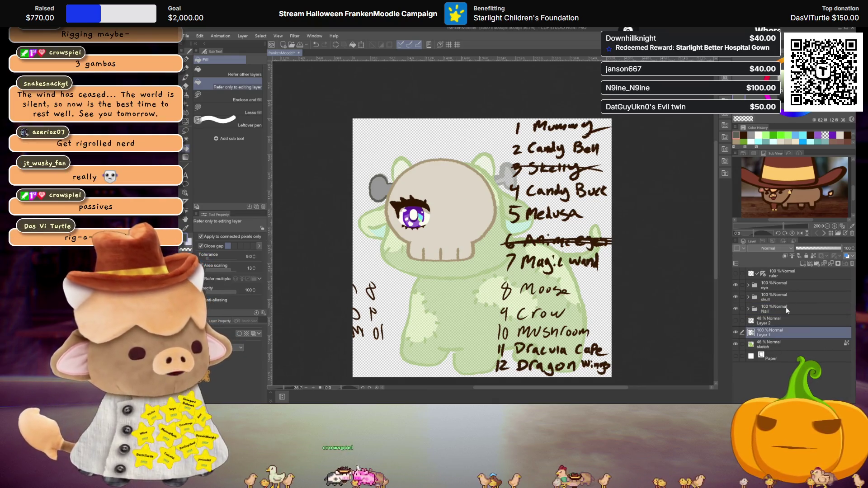
pyautogui.click(803, 263)
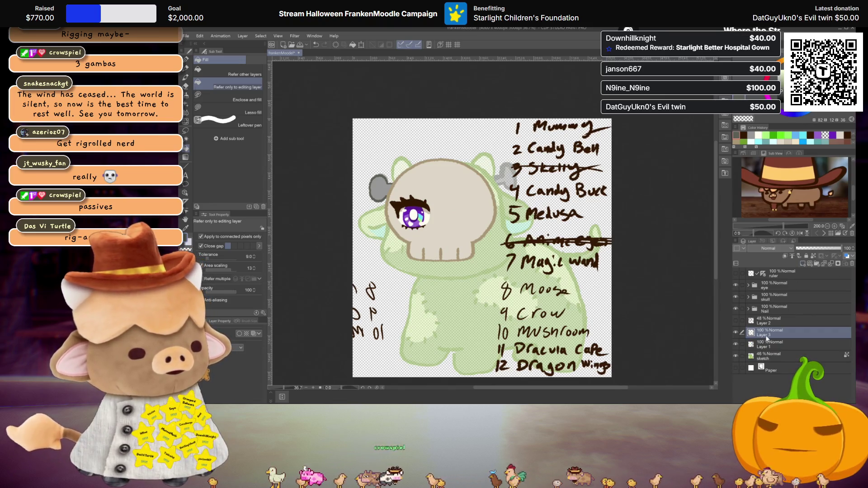
pyautogui.doubleClick(764, 347)
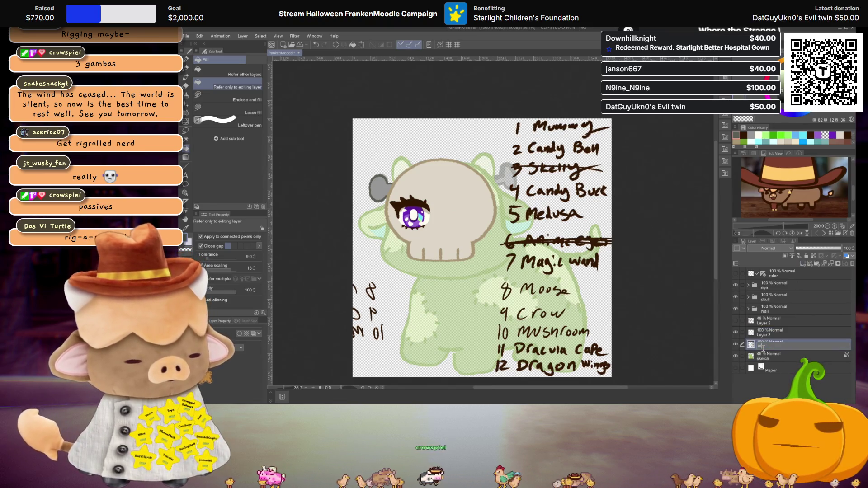
pyautogui.press('Return')
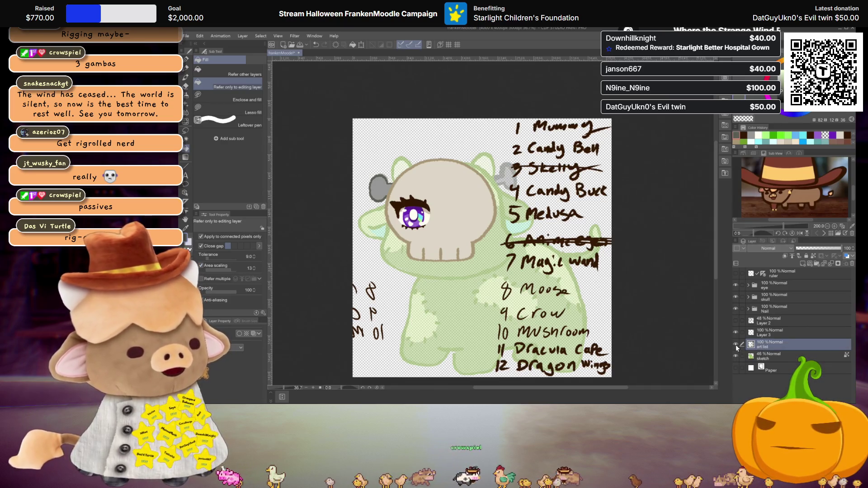
pyautogui.click(735, 344)
pyautogui.doubleClick(766, 334)
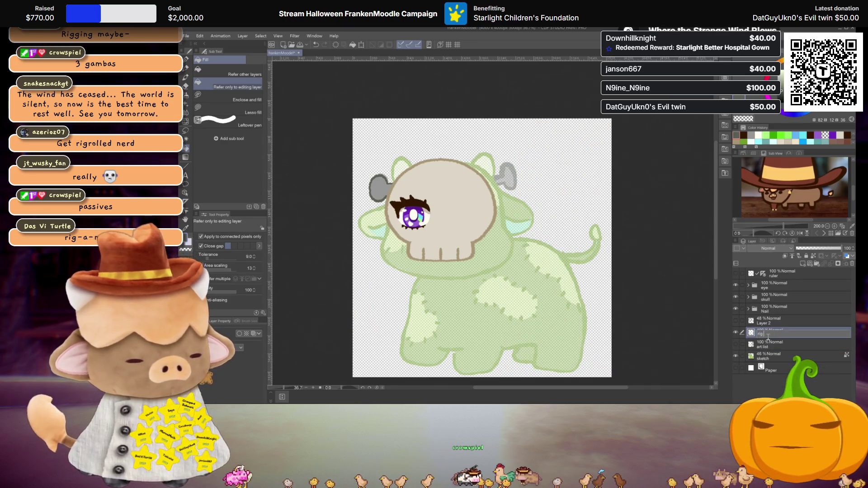
pyautogui.press('Return')
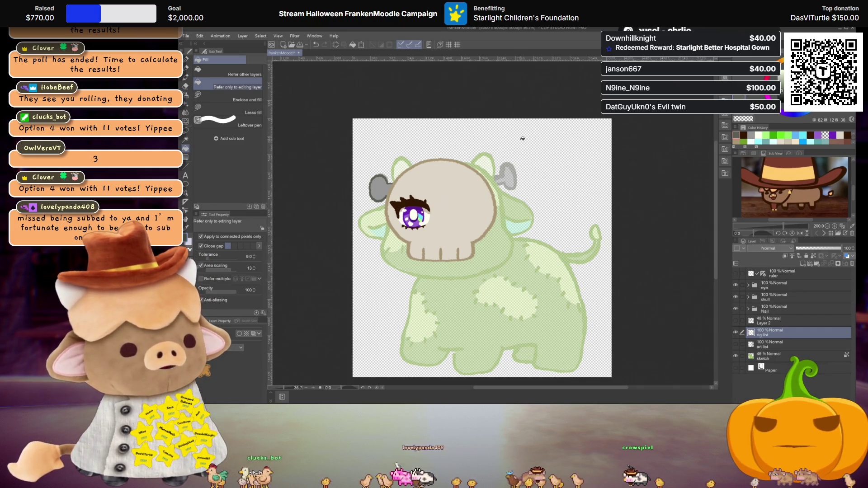
# - Handwrite '1 Crow move' with a small 'Puts' above it using the textured pen
pyautogui.press('p')
pyautogui.moveTo(521, 128); pyautogui.dragTo(521, 146)
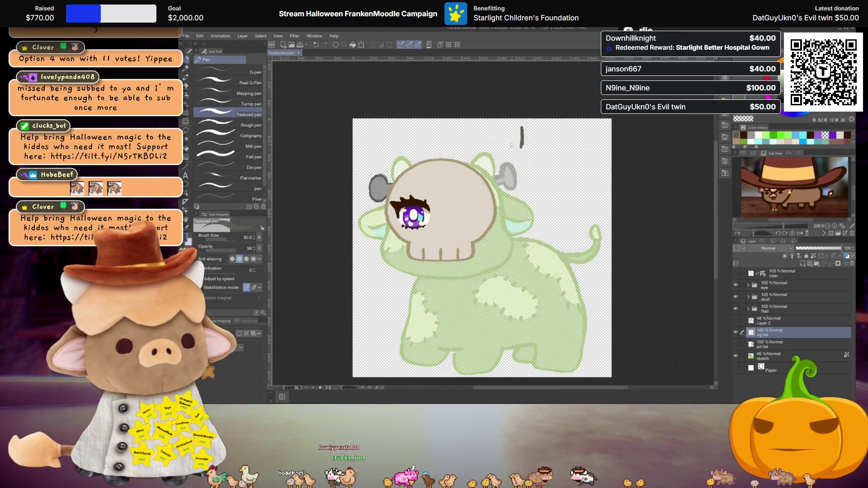
pyautogui.scroll(1, 525, 143)
pyautogui.scroll(1, 522, 171)
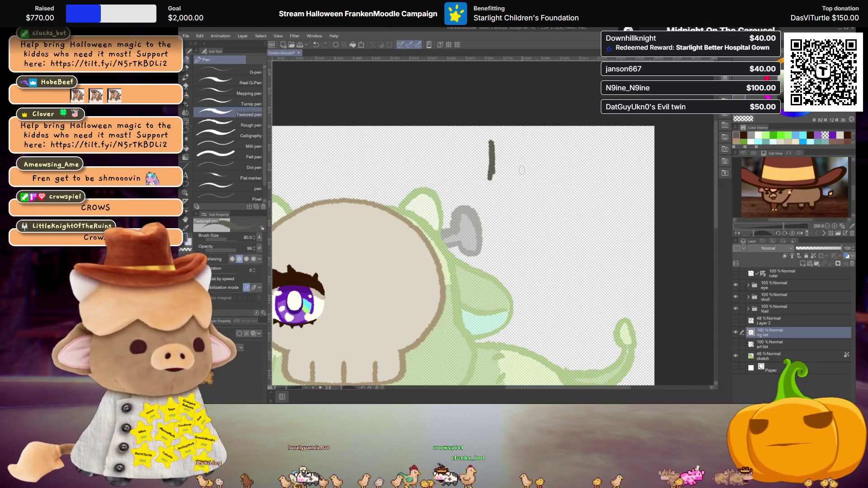
pyautogui.moveTo(520, 153)
pyautogui.mouseDown()
pyautogui.moveTo(522, 174)
pyautogui.moveTo(550, 161)
pyautogui.mouseUp()
pyautogui.moveTo(551, 163)
pyautogui.mouseDown()
pyautogui.moveTo(604, 167)
pyautogui.moveTo(630, 157)
pyautogui.mouseUp()
pyautogui.moveTo(634, 162); pyautogui.dragTo(643, 167)
pyautogui.moveTo(581, 133)
pyautogui.mouseDown()
pyautogui.moveTo(581, 144)
pyautogui.moveTo(592, 139)
pyautogui.mouseUp()
pyautogui.moveTo(597, 134); pyautogui.dragTo(611, 142)
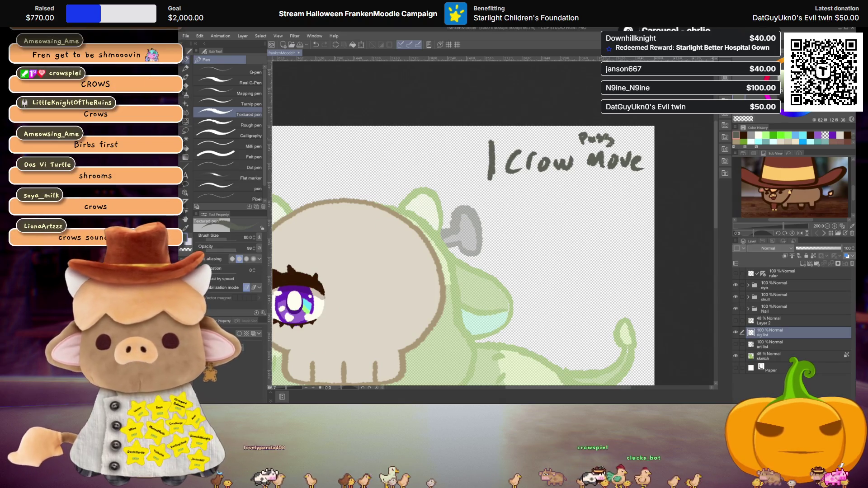
pyautogui.scroll(-1, 563, 149)
pyautogui.scroll(-1, 563, 148)
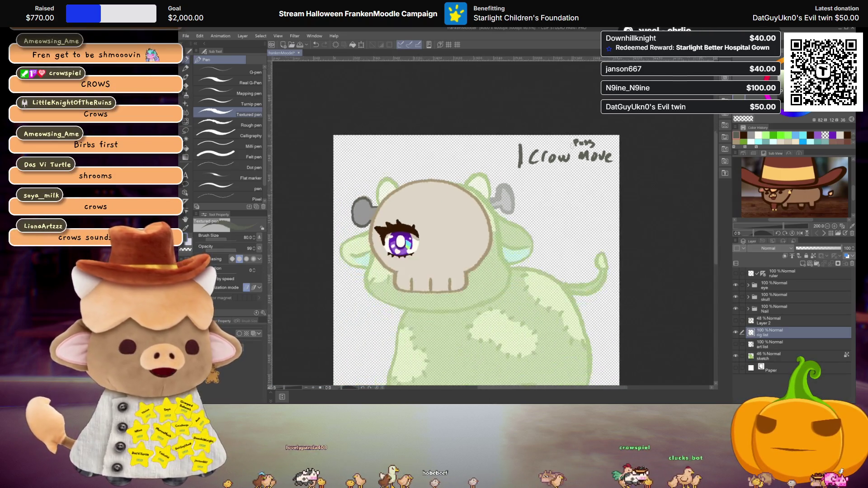
pyautogui.scroll(-1, 558, 177)
pyautogui.scroll(-1, 552, 206)
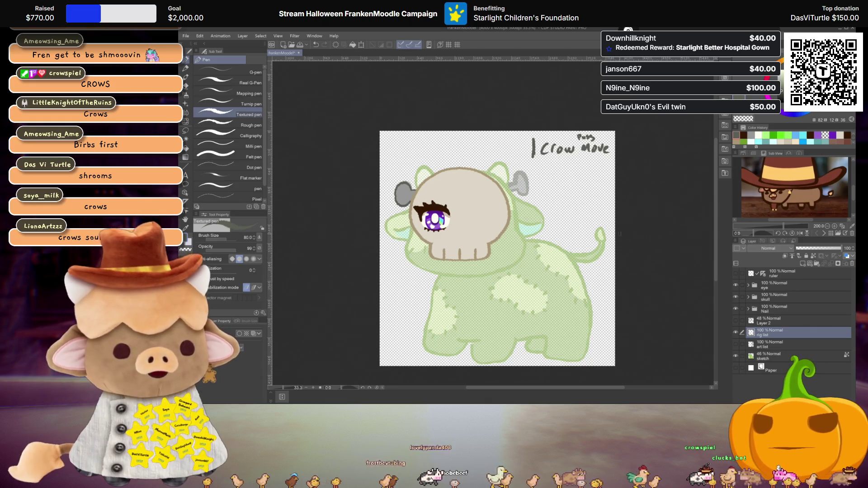
pyautogui.scroll(1, 553, 207)
pyautogui.moveTo(554, 207); pyautogui.dragTo(553, 226)
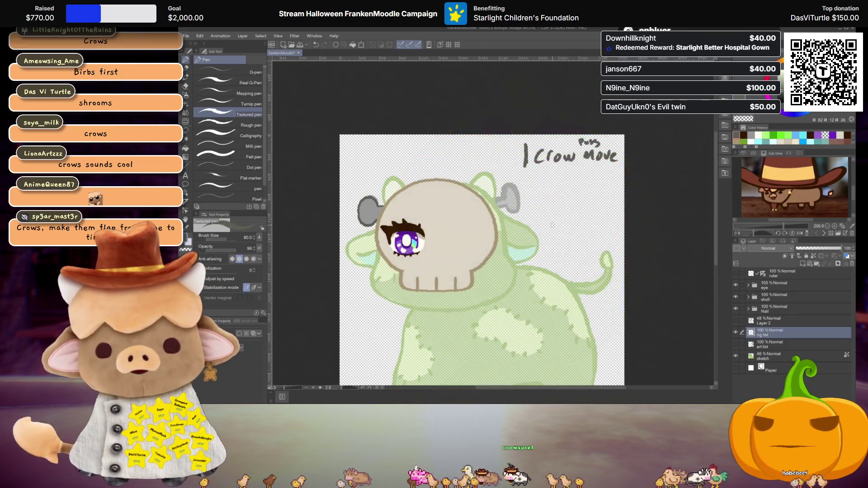
pyautogui.scroll(-1, 551, 225)
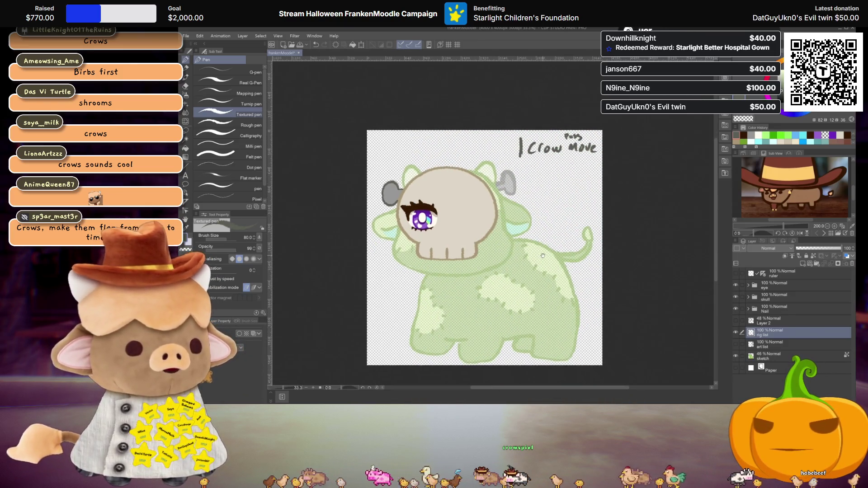
pyautogui.scroll(-1, 577, 217)
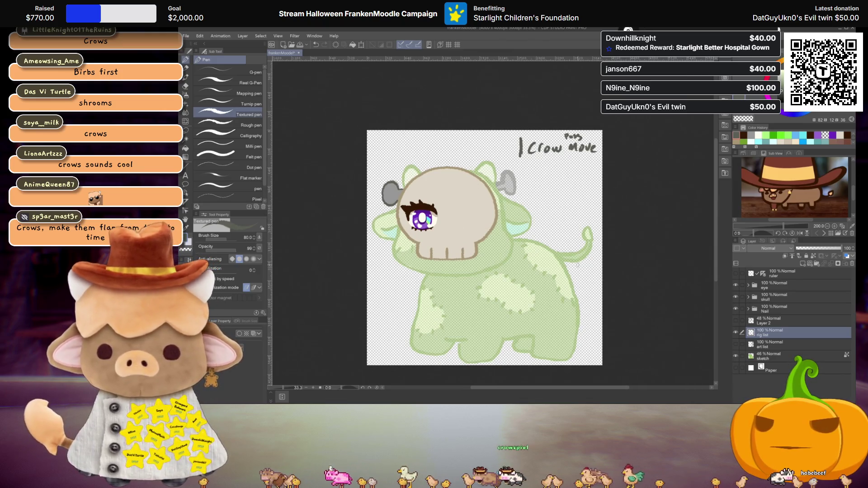
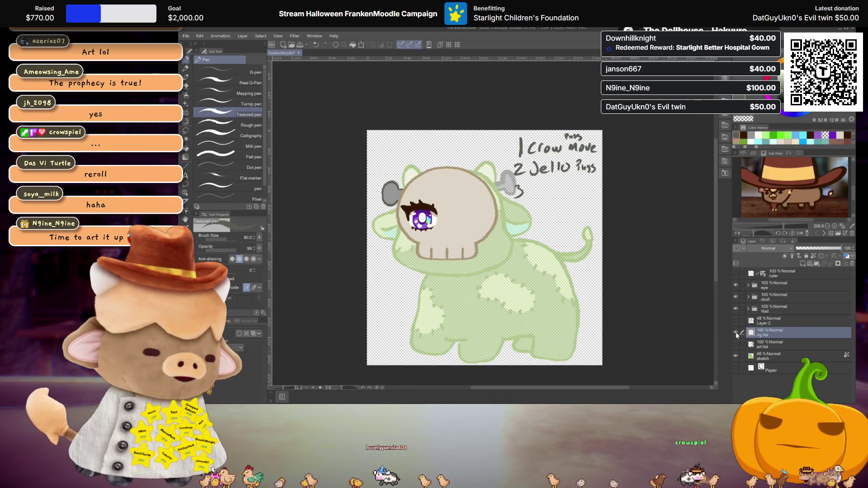
# - Hide the 'rig list' layer, show the 'art list' layer for review, then hide it again
pyautogui.click(736, 332)
pyautogui.click(736, 345)
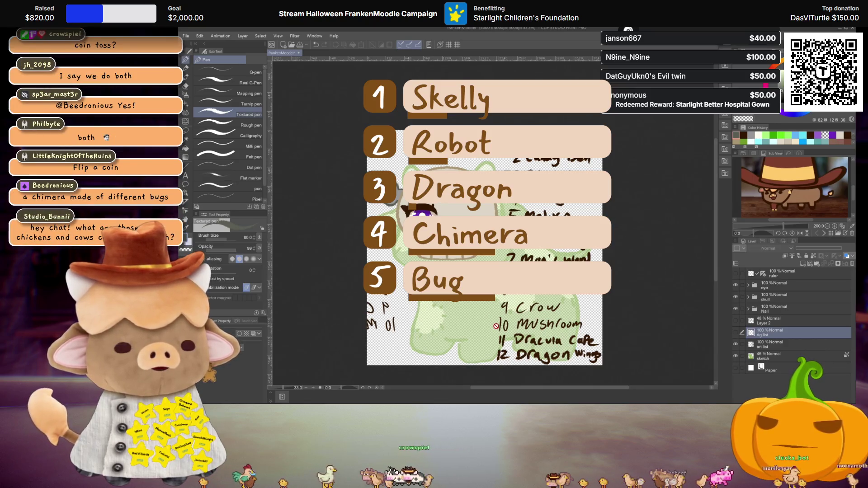
pyautogui.click(734, 344)
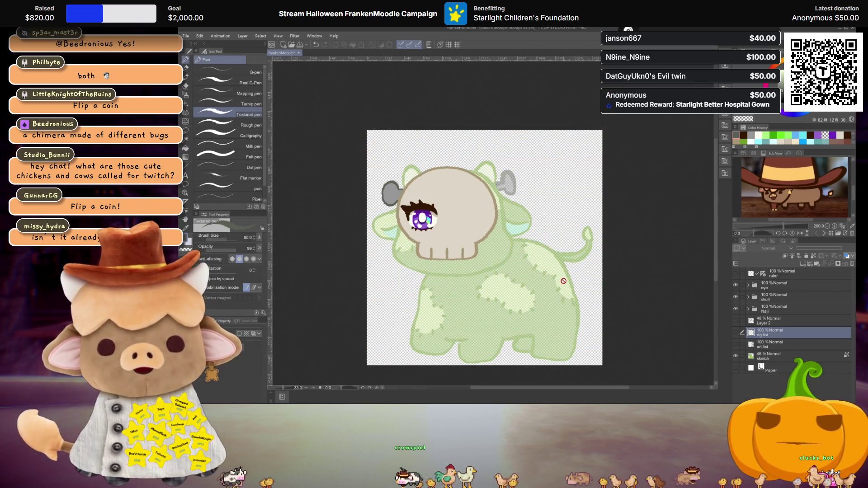
pyautogui.scroll(1, 563, 279)
pyautogui.scroll(1, 564, 272)
pyautogui.scroll(1, 566, 262)
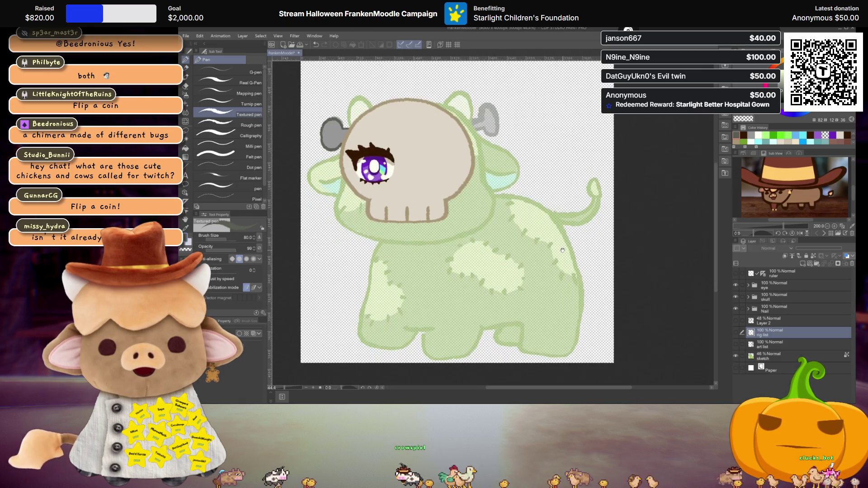
pyautogui.scroll(1, 568, 252)
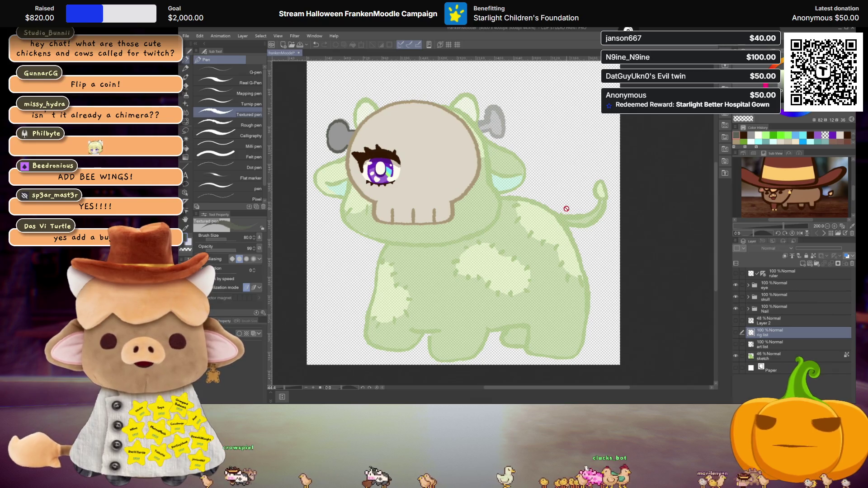
pyautogui.scroll(-1, 541, 199)
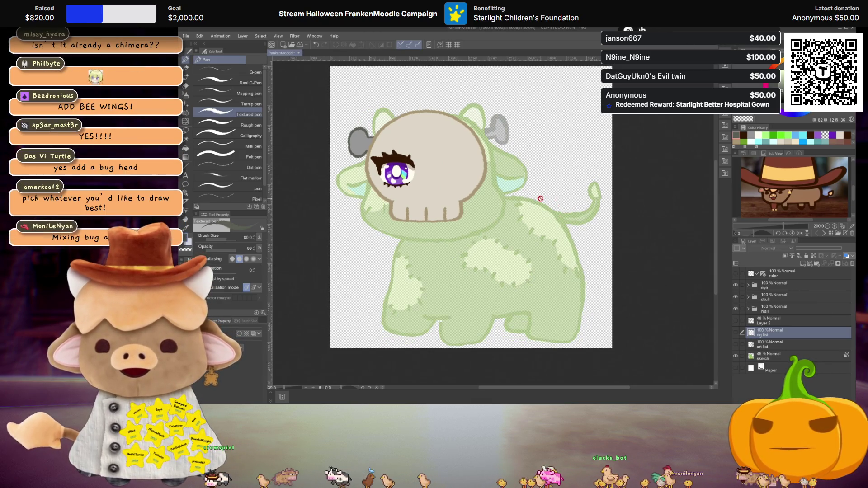
pyautogui.scroll(-1, 540, 199)
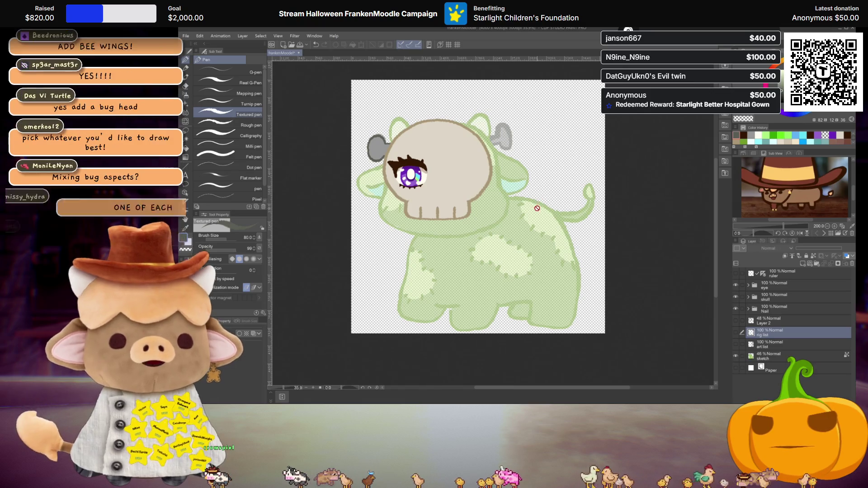
pyautogui.scroll(2, 536, 203)
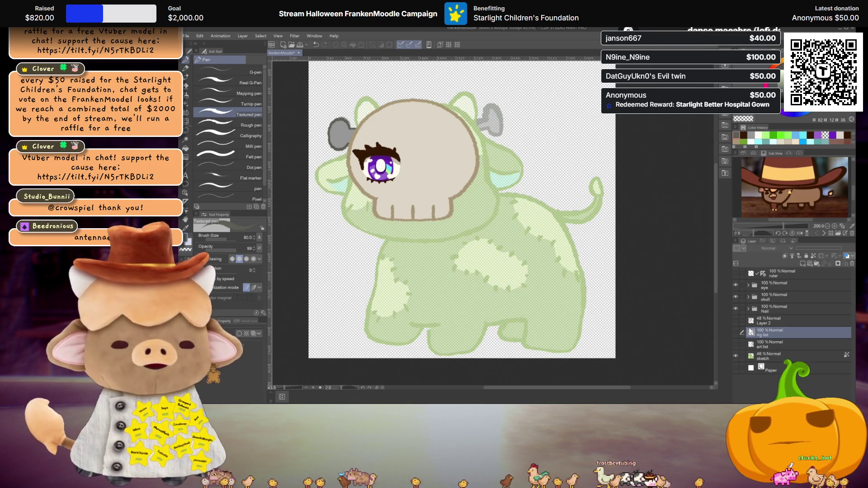
# - Make Layer 2 visible so its rough sketch lines overlay the cow
pyautogui.click(735, 320)
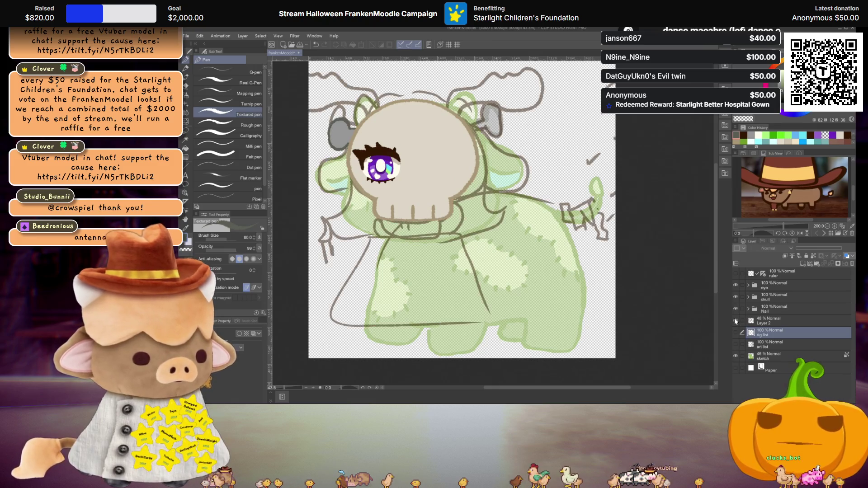
pyautogui.scroll(-3, 542, 258)
pyautogui.scroll(-1, 542, 258)
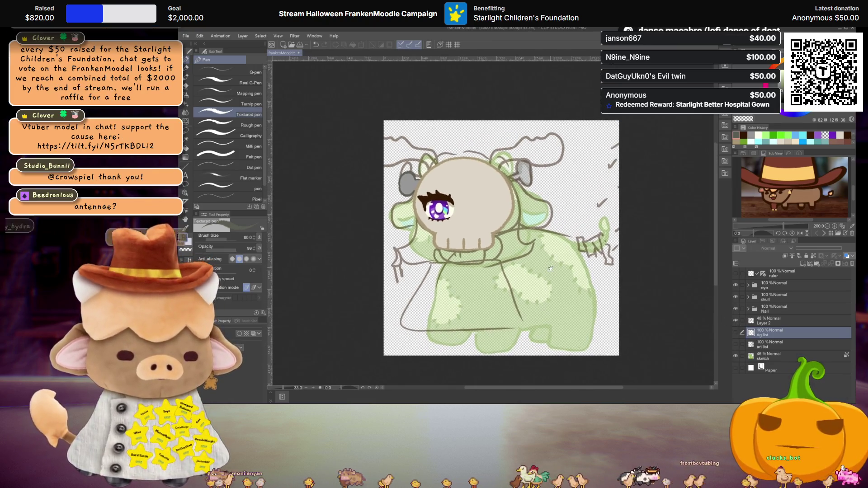
pyautogui.scroll(2, 540, 262)
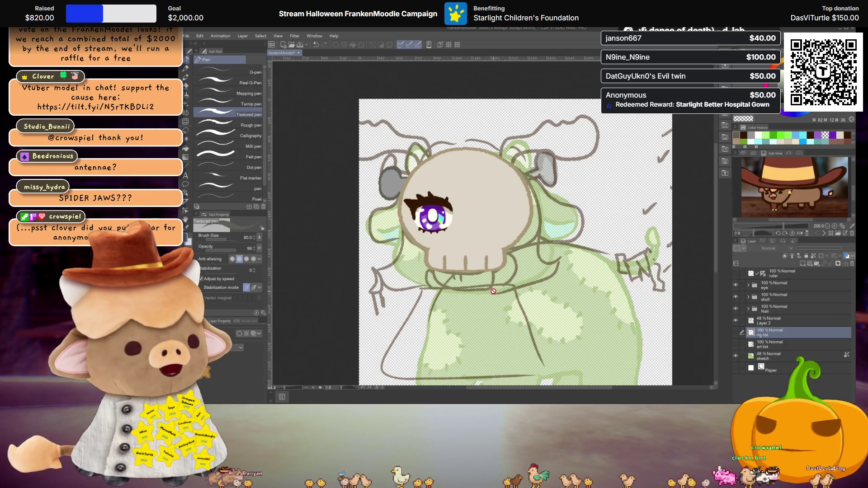
# - Select Layer 2 as the active drawing layer for the wing sketch
pyautogui.click(773, 320)
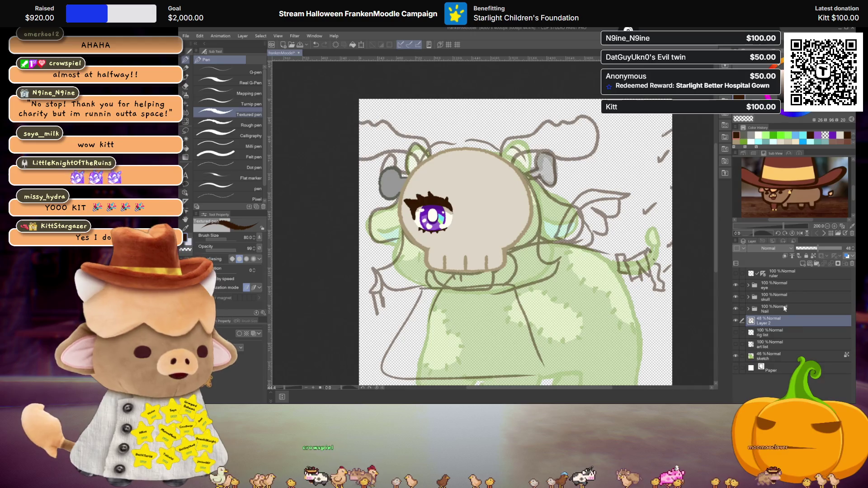
pyautogui.scroll(-2, 564, 255)
pyautogui.scroll(-2, 565, 255)
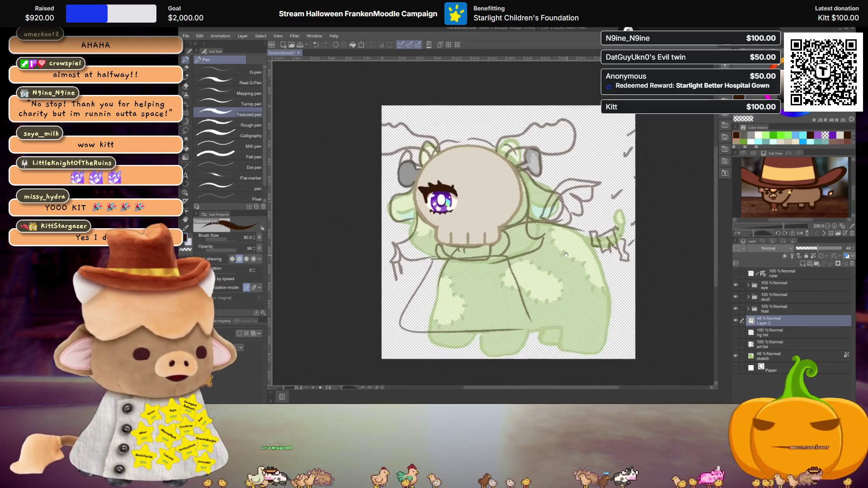
pyautogui.scroll(1, 565, 255)
pyautogui.scroll(1, 565, 255)
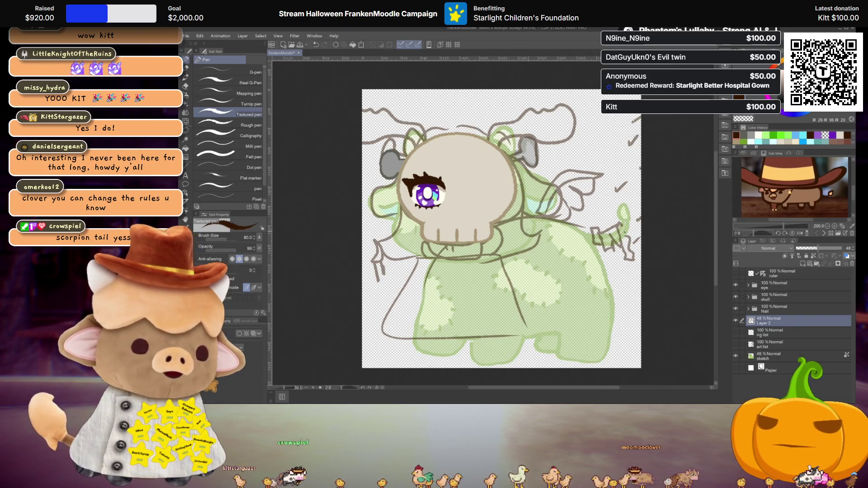
pyautogui.scroll(1, 529, 242)
pyautogui.scroll(1, 530, 242)
pyautogui.scroll(1, 529, 242)
pyautogui.scroll(1, 530, 242)
pyautogui.hscroll(1, 530, 243)
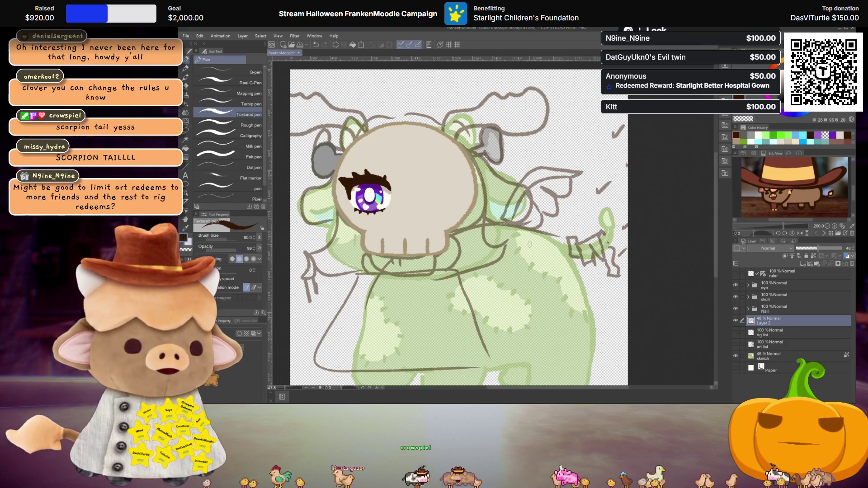
pyautogui.scroll(-1, 530, 242)
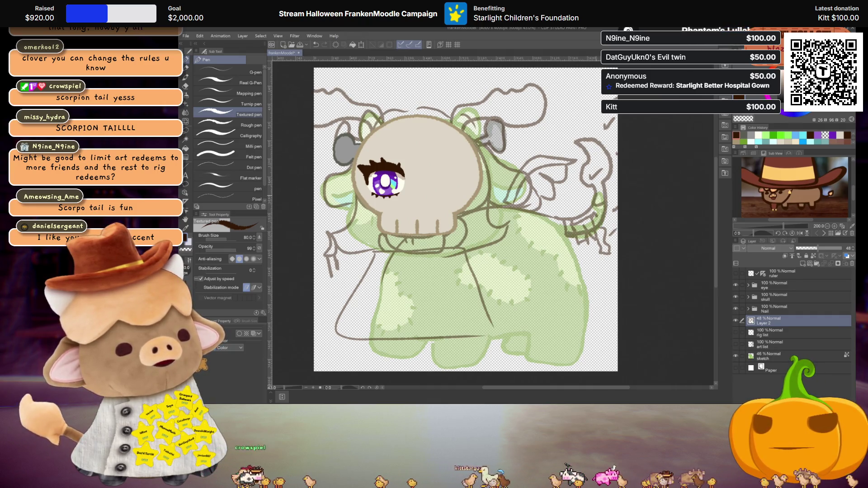
# - Hide Layer 2, show and select 'art list', add a 'p' to entry 13, then hide the list
pyautogui.click(735, 319)
pyautogui.click(736, 343)
pyautogui.click(769, 345)
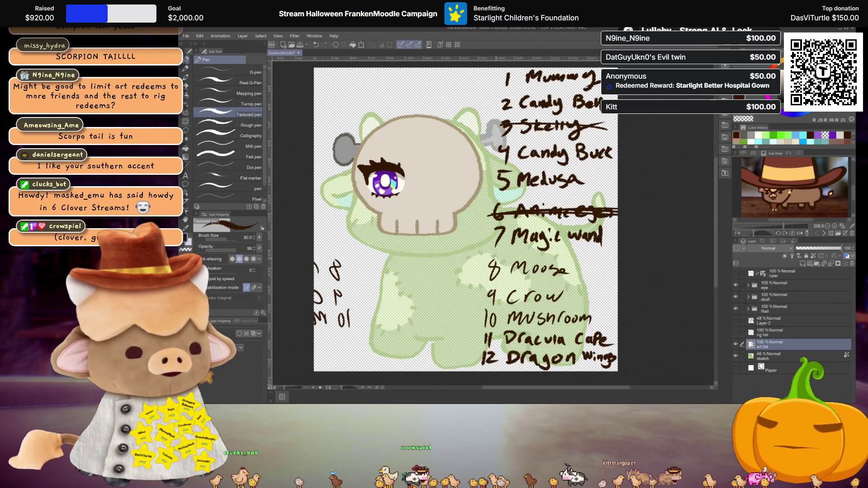
pyautogui.scroll(5, 532, 235)
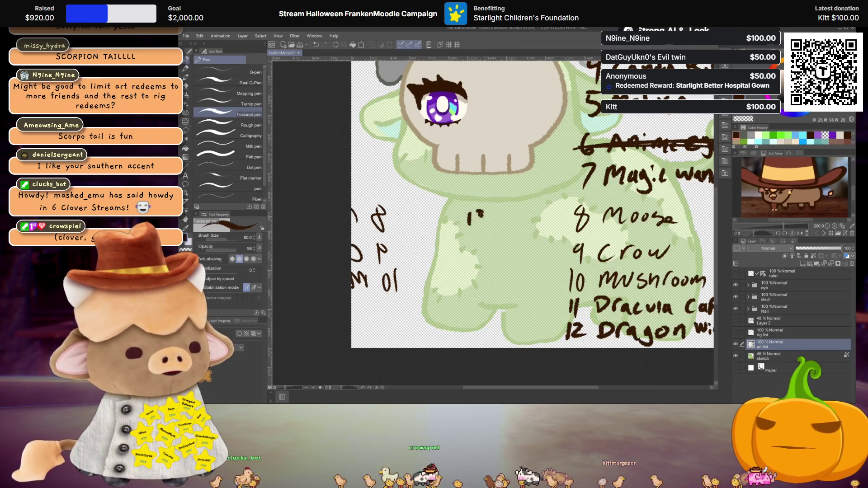
pyautogui.moveTo(537, 212); pyautogui.dragTo(545, 216)
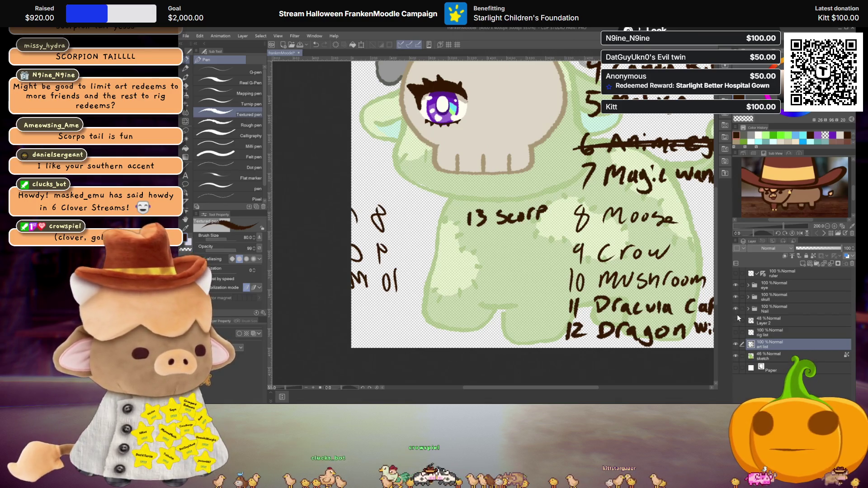
pyautogui.click(735, 344)
pyautogui.scroll(-3, 560, 237)
pyautogui.scroll(-2, 560, 237)
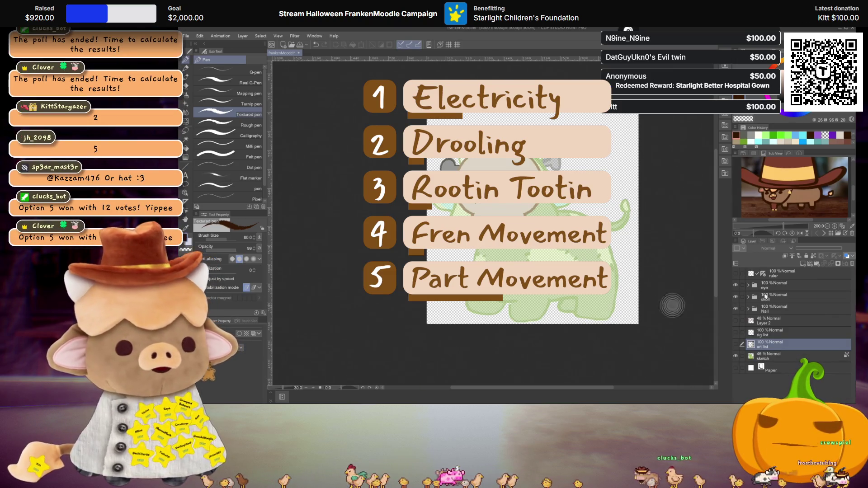
pyautogui.scroll(1, 569, 221)
# - Pan toward the skull, then show and select the 'rig list' layer
pyautogui.moveTo(641, 250); pyautogui.dragTo(610, 267)
pyautogui.click(736, 332)
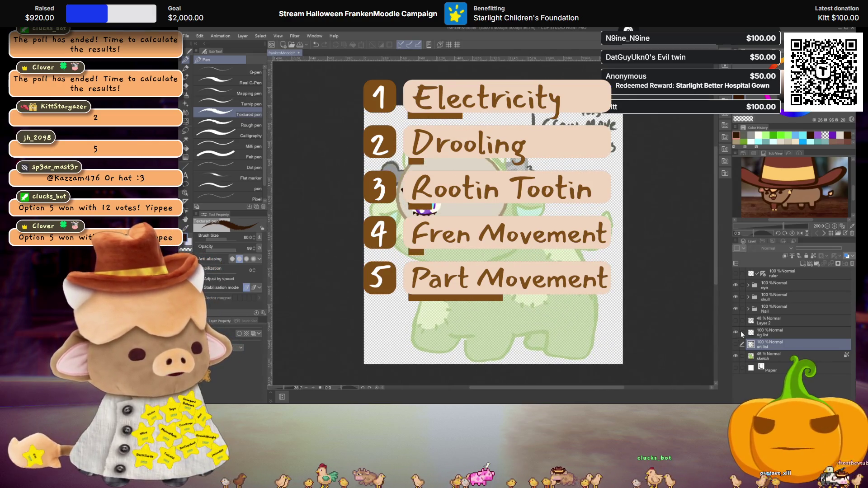
pyautogui.click(779, 333)
pyautogui.scroll(2, 517, 173)
pyautogui.scroll(2, 517, 173)
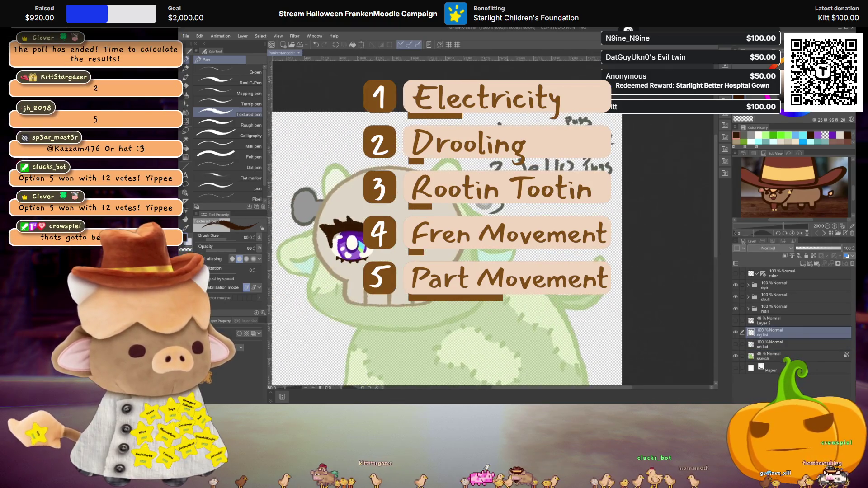
pyautogui.scroll(1, 517, 172)
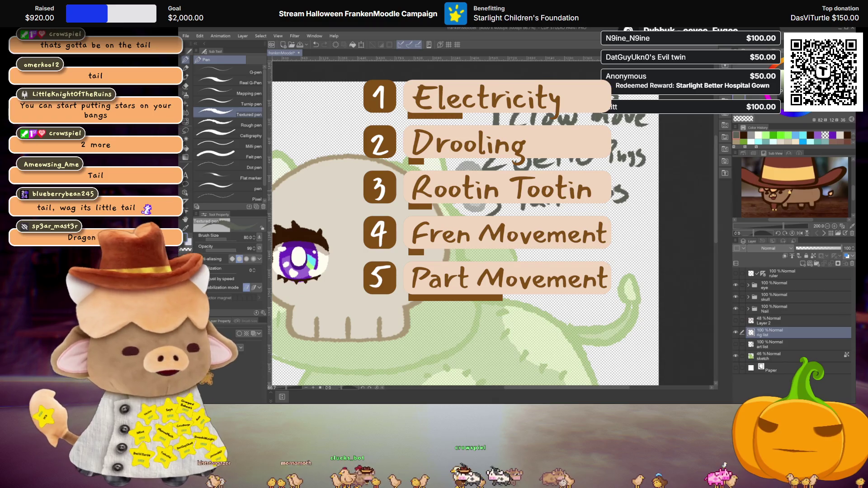
pyautogui.scroll(-2, 502, 203)
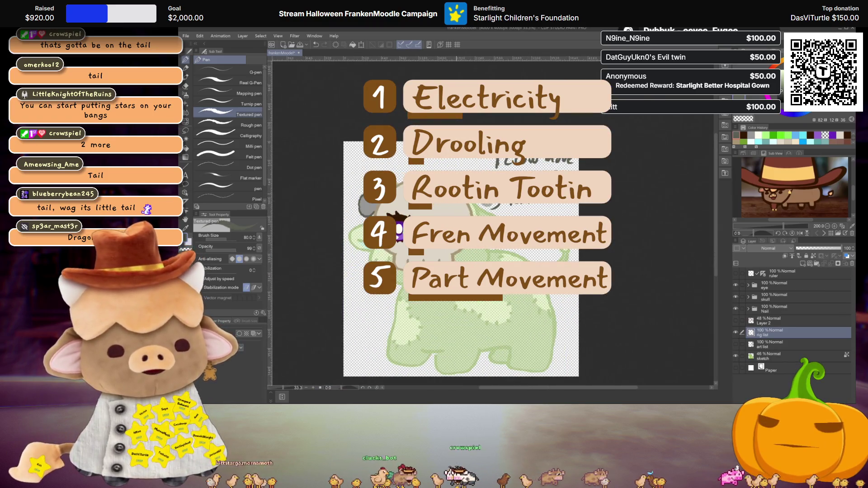
pyautogui.scroll(1, 488, 264)
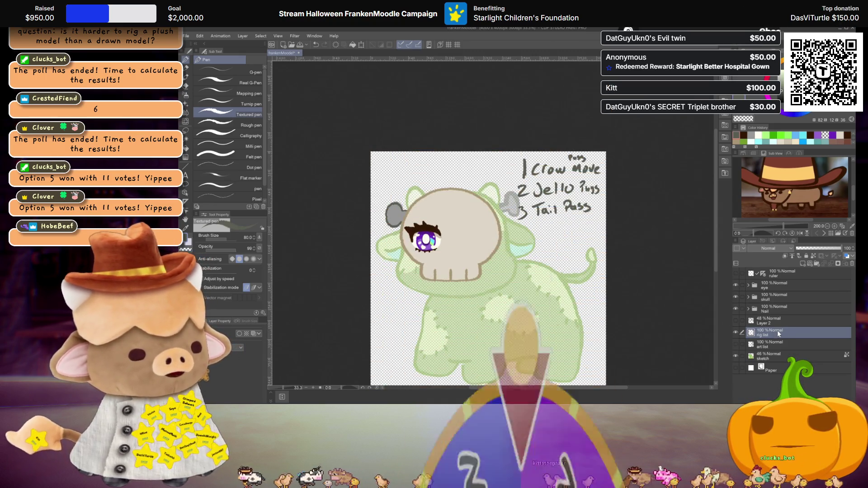
pyautogui.scroll(3, 538, 217)
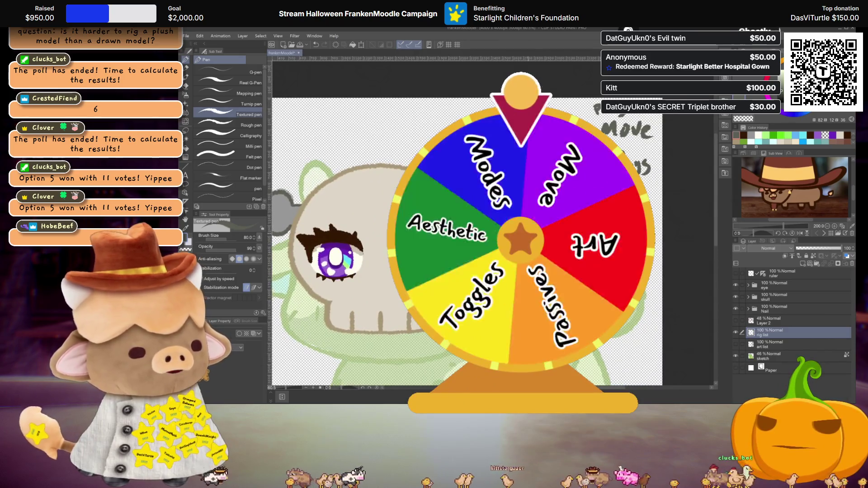